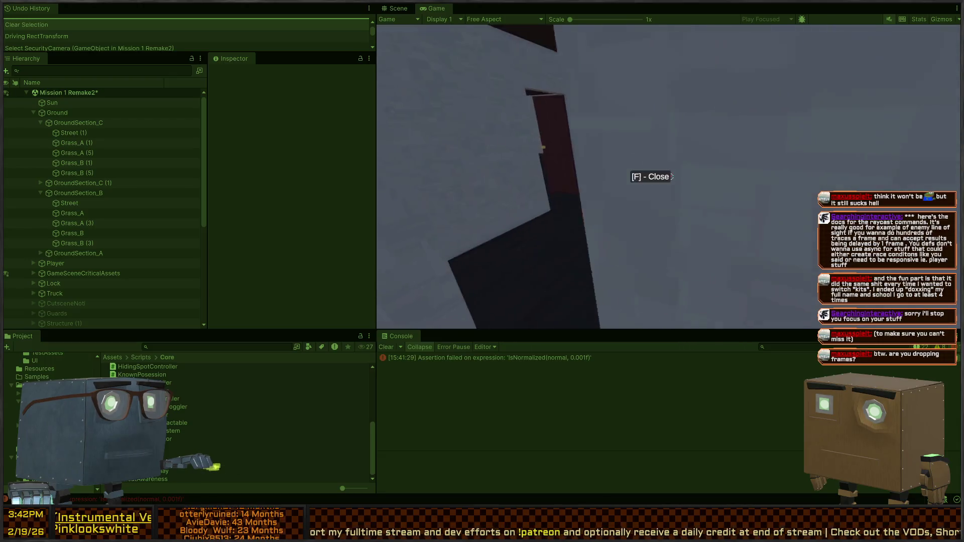
Step: Walk the player out the door past the security camera to the sidewalk, pausing once, then return to Scene view
key(e)
key(w)
key(w)
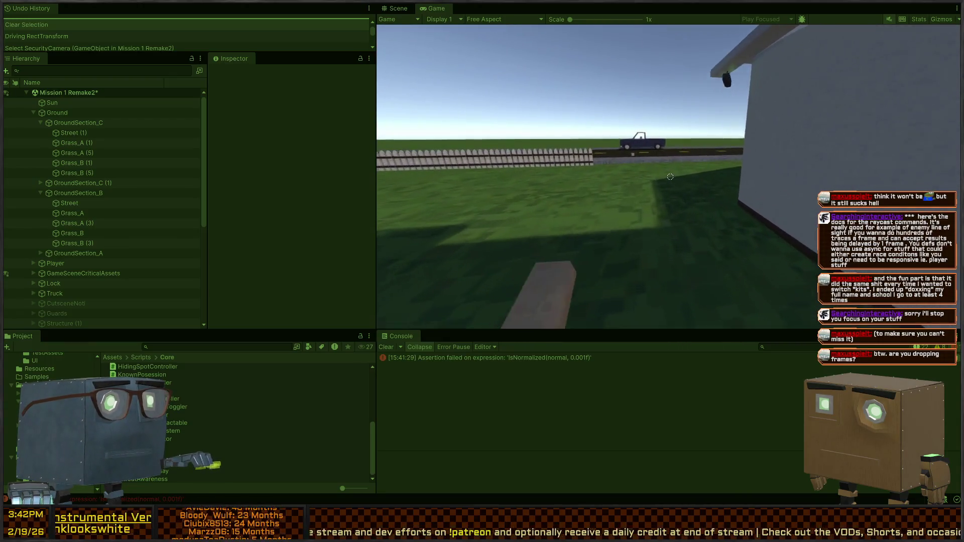
key(Escape)
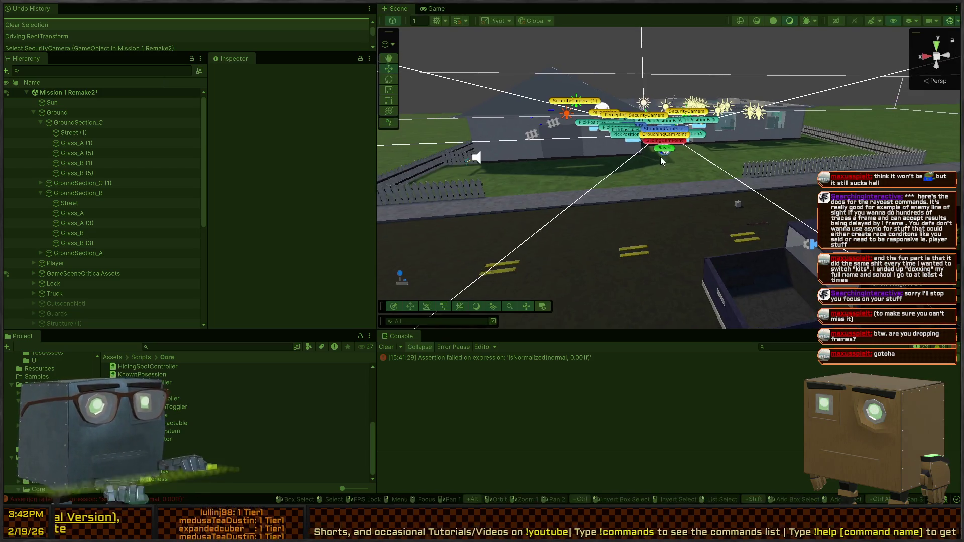
key(Escape)
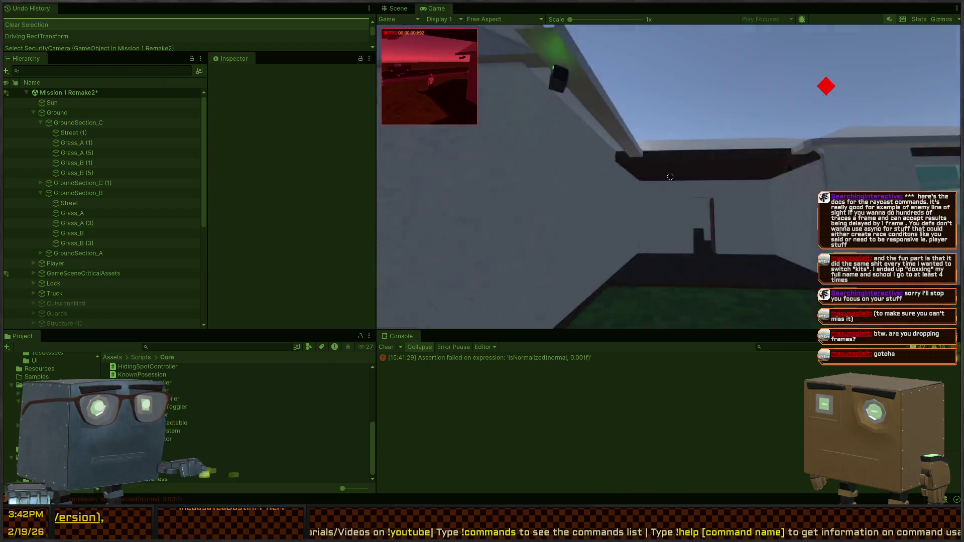
key(w)
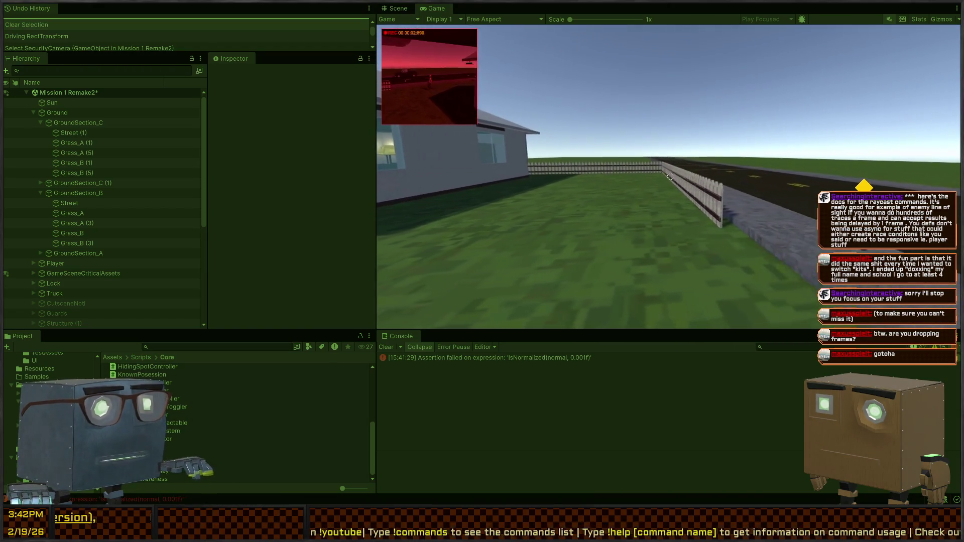
key(ctrl+1)
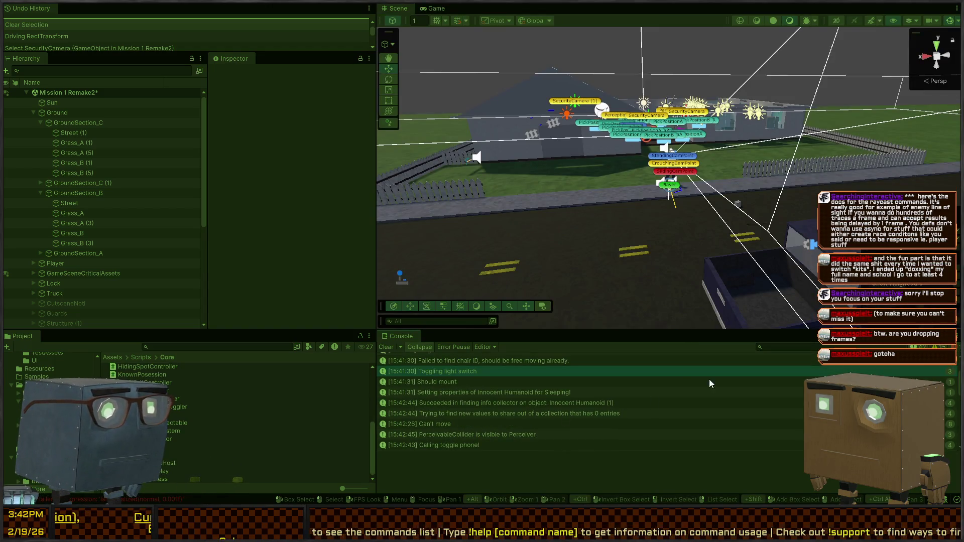
Step: Glance at PlayerSightingSystem.cs, then filter the Console for 'should have set'
key(alt+Tab)
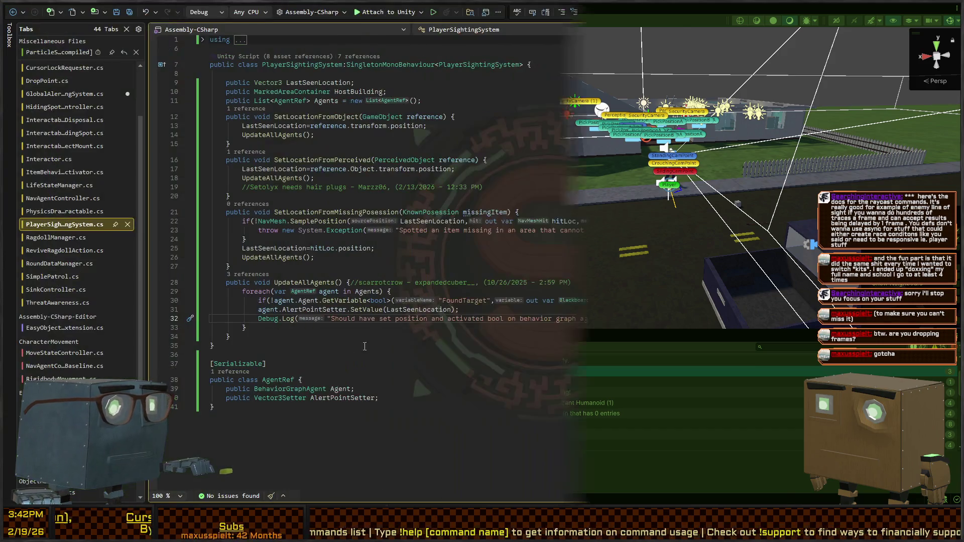
key(alt+Tab)
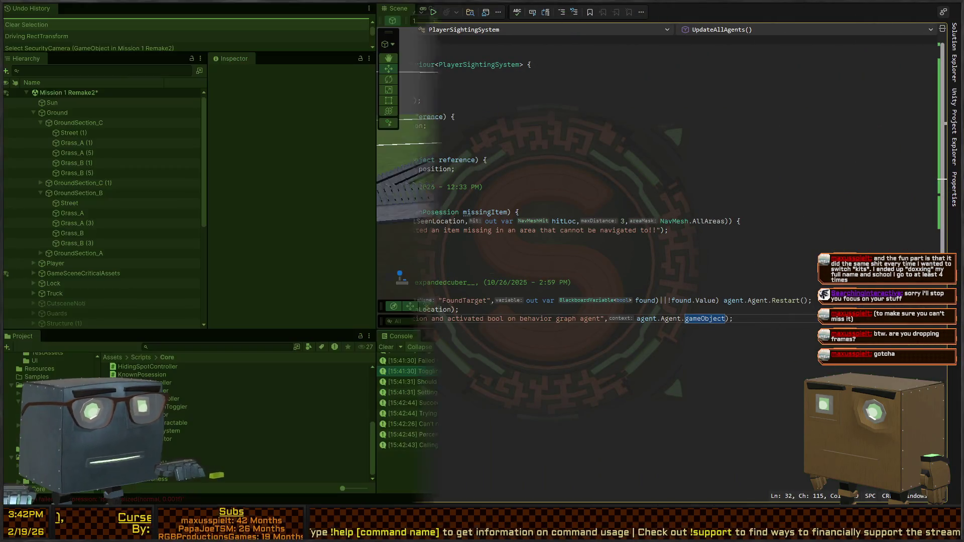
click(836, 347)
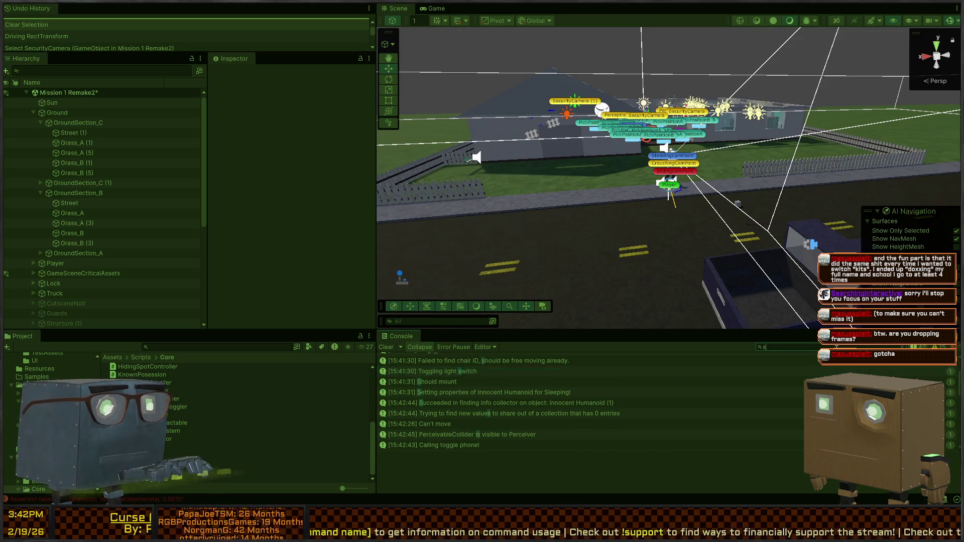
text(should have set)
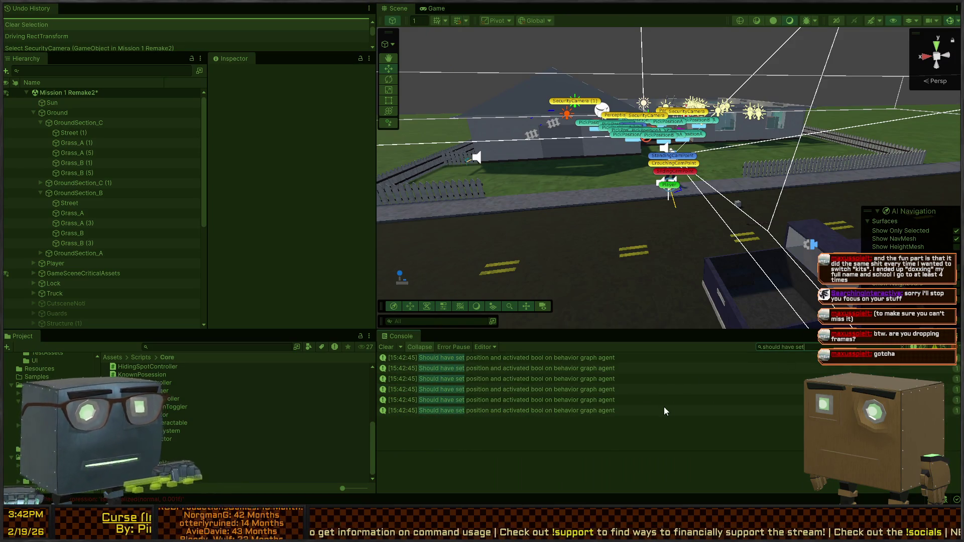
Step: Inspect the stack traces of several 'Should have set position' guard debug messages
click(561, 367)
click(505, 386)
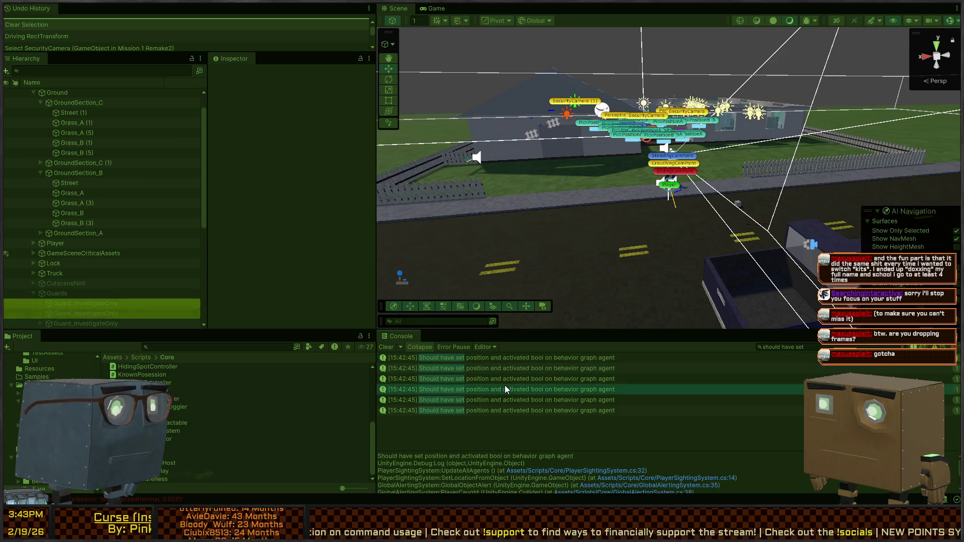
click(504, 400)
click(518, 409)
click(522, 389)
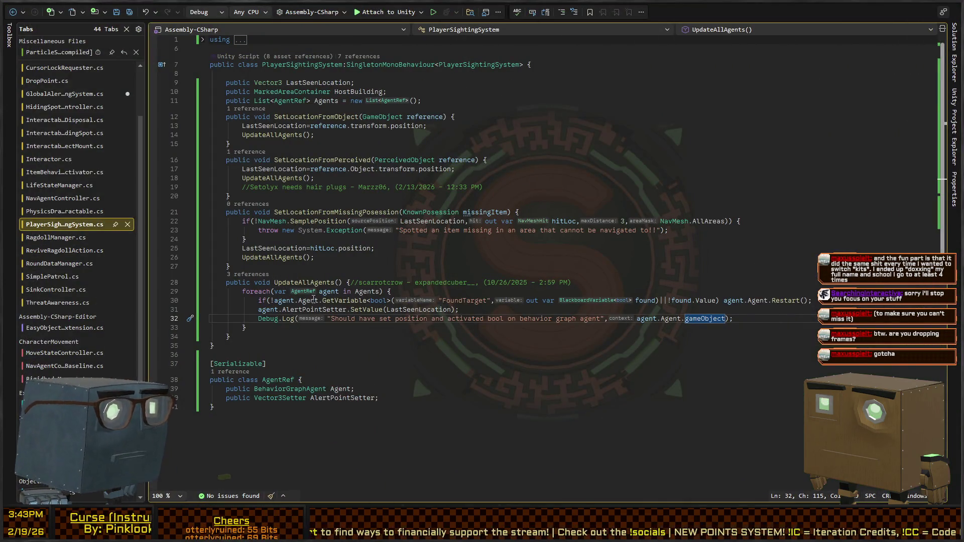
key(alt+Tab)
Step: Compare the stack traces of the filtered 'Should have set' guard messages
click(554, 367)
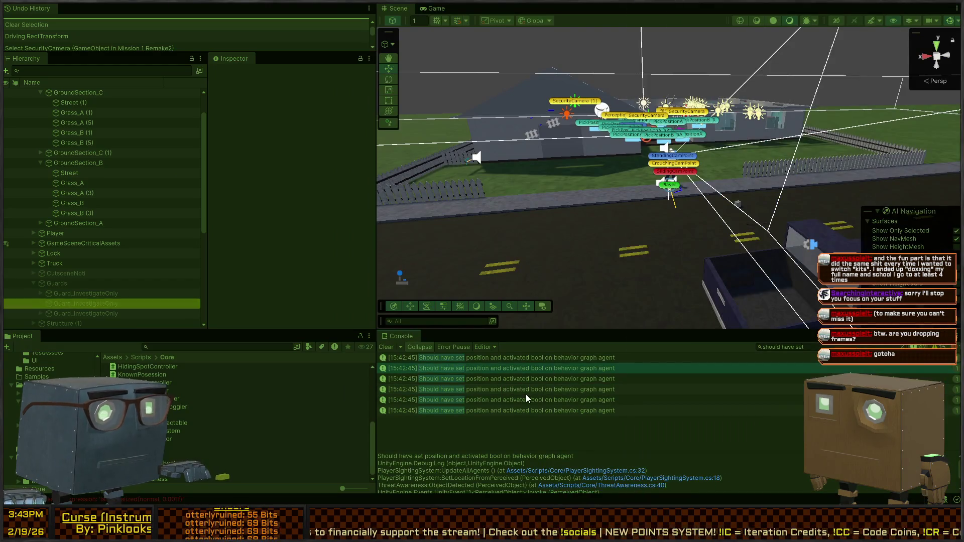
click(527, 400)
click(544, 368)
click(531, 391)
click(538, 370)
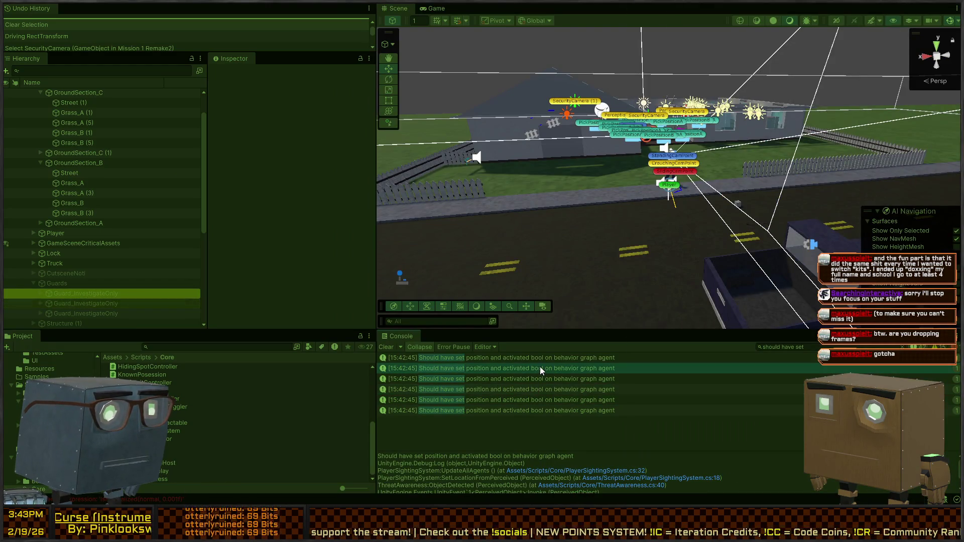
click(530, 379)
click(535, 400)
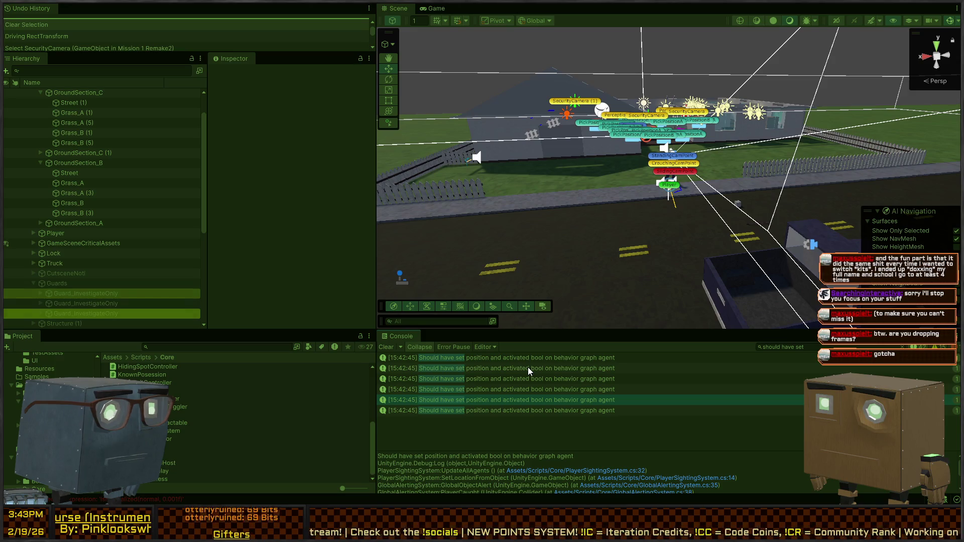
Step: Recheck the first message's trace through SetLocationFromPerceived and ThreatAwareness.ObjectDetected, then exit Play mode
scroll(552, 461, down, 2)
scroll(552, 460, down, 2)
scroll(552, 461, up, 5)
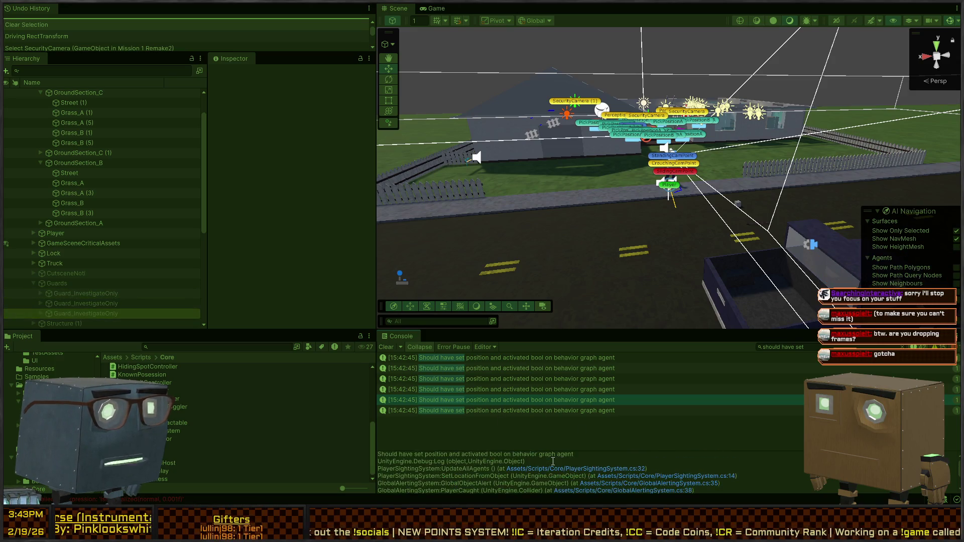
click(512, 371)
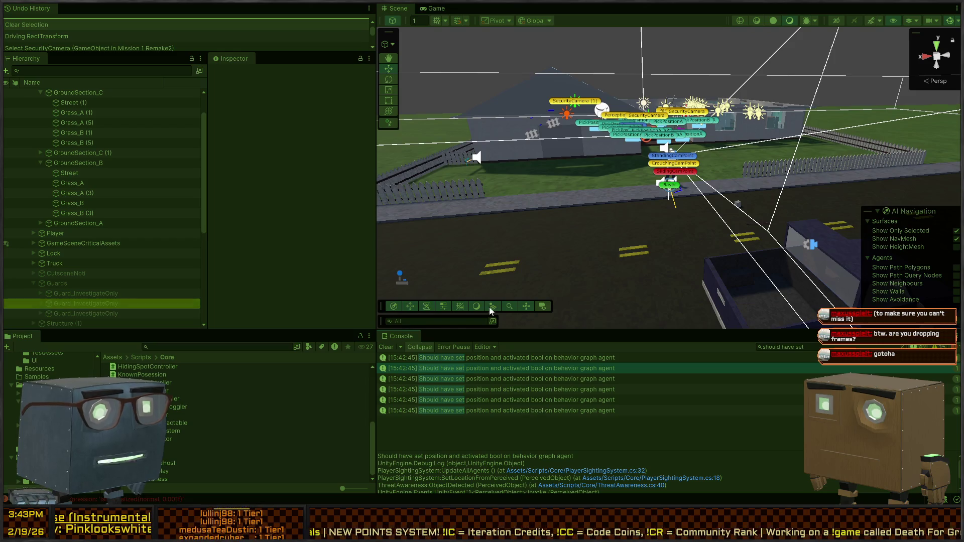
key(ctrl+p)
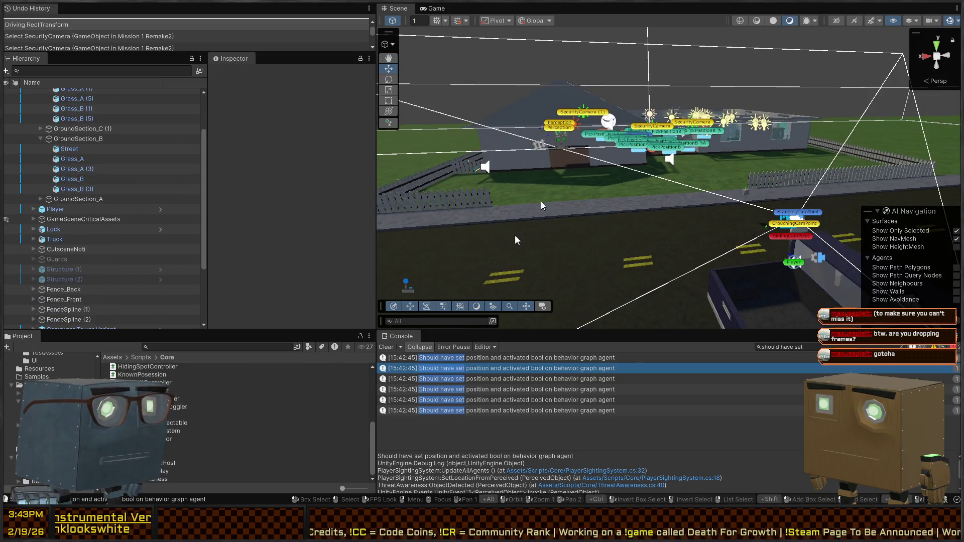
Step: Filter the Hierarchy by t=BatchActivator and select Guards to see its three Guard_InvestigateOnly children
right_click(469, 186)
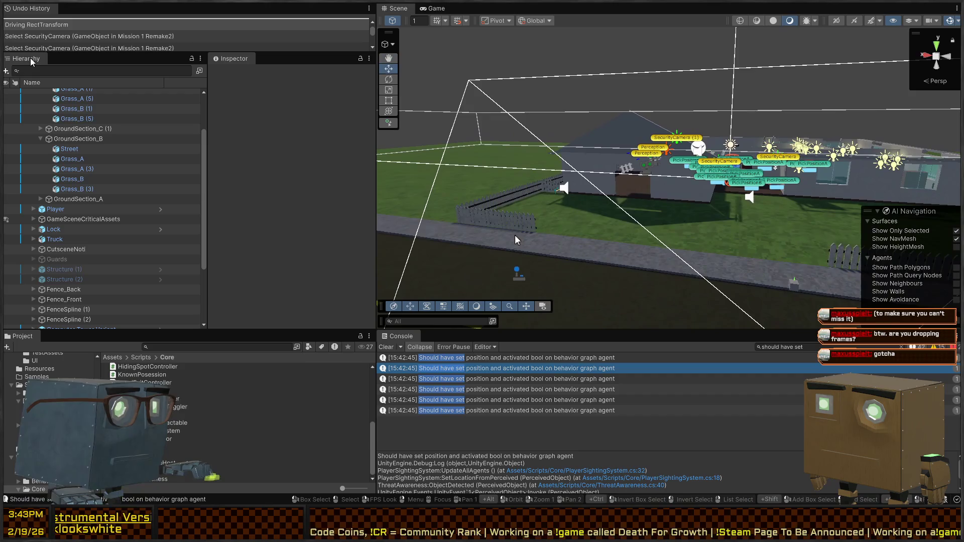
click(56, 70)
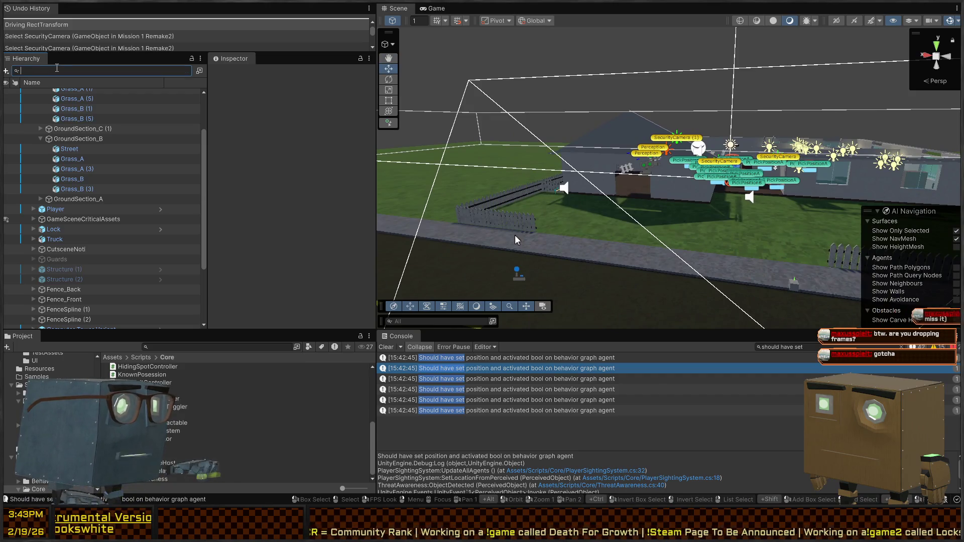
text(t=BatchActivator)
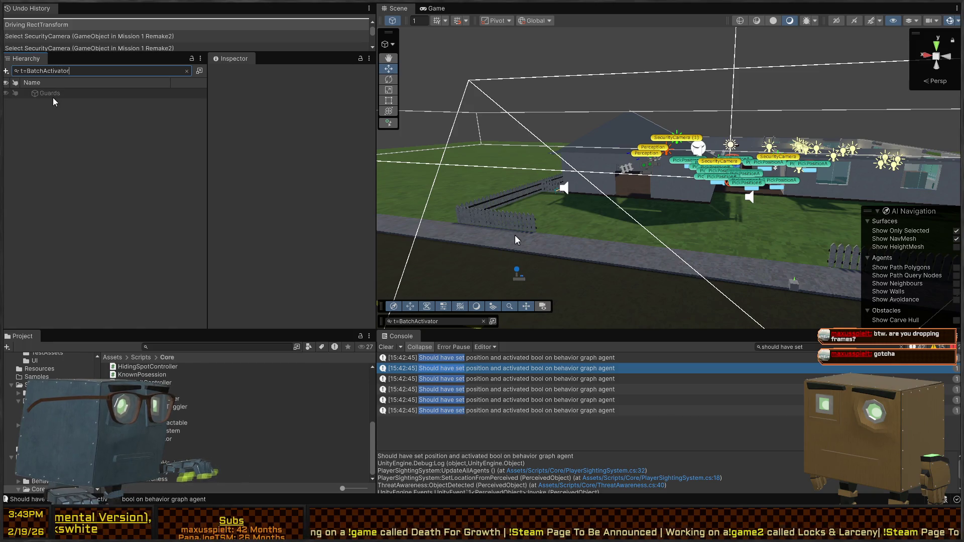
click(70, 95)
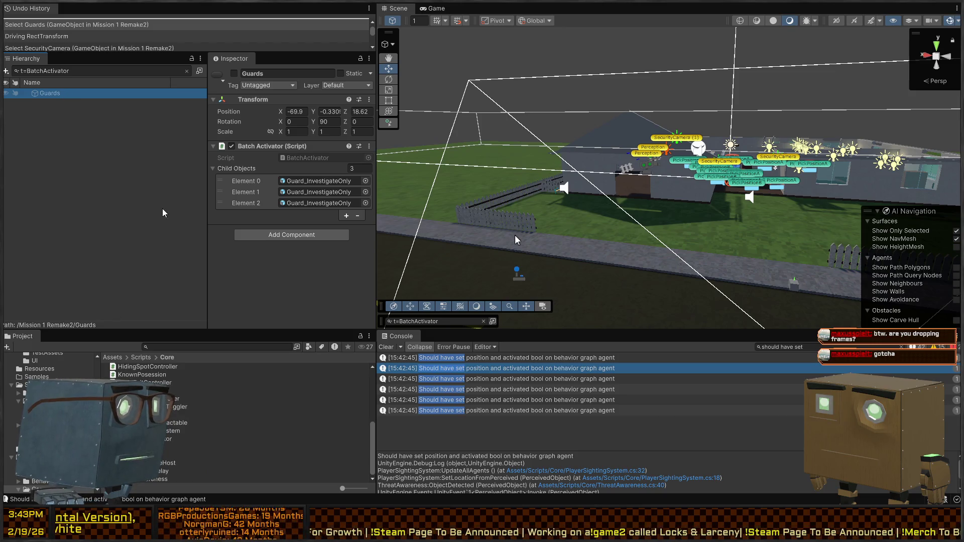
Step: Find scene references to Guards, review ObjectReferenceLookup, and show SecurityCamera (1)'s On Player Sighted events
right_click(64, 94)
click(64, 112)
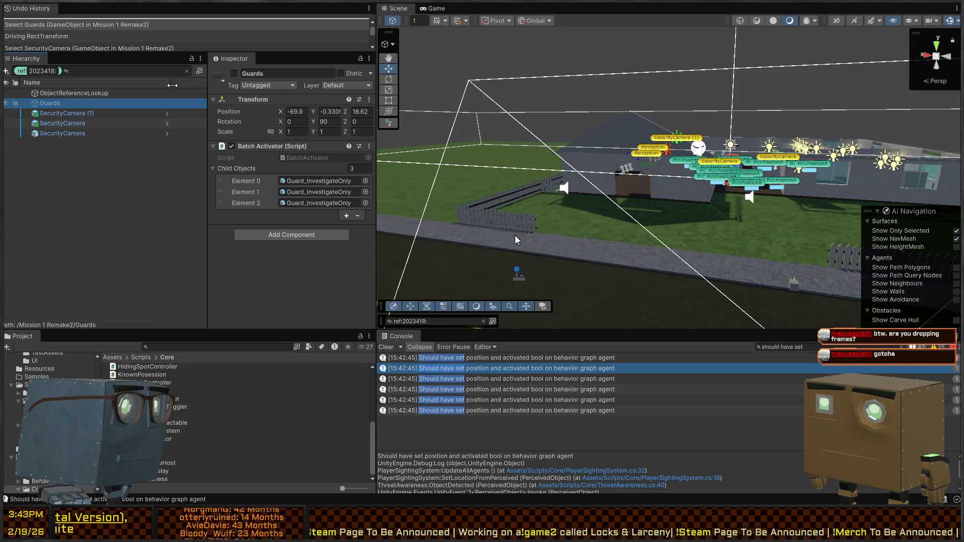
click(86, 93)
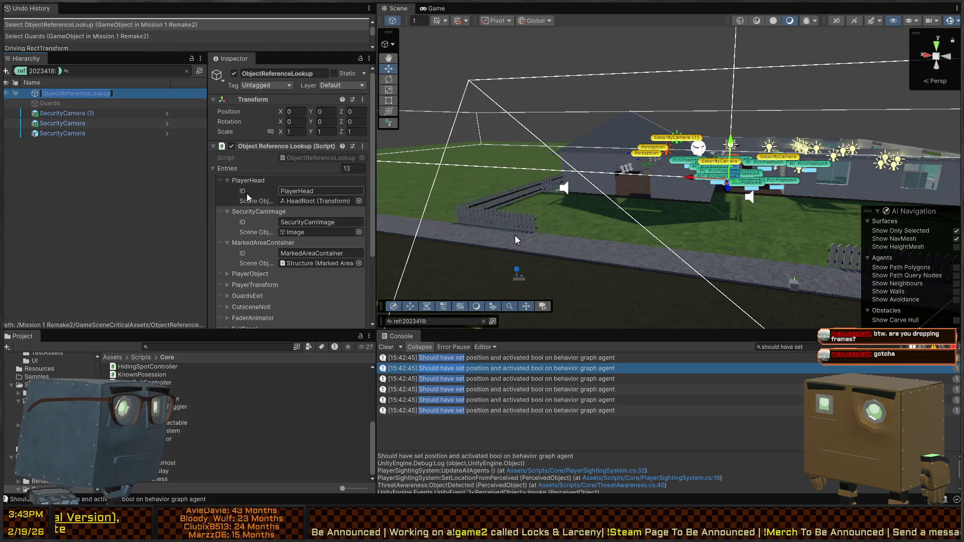
scroll(241, 188, down, 3)
scroll(241, 189, up, 2)
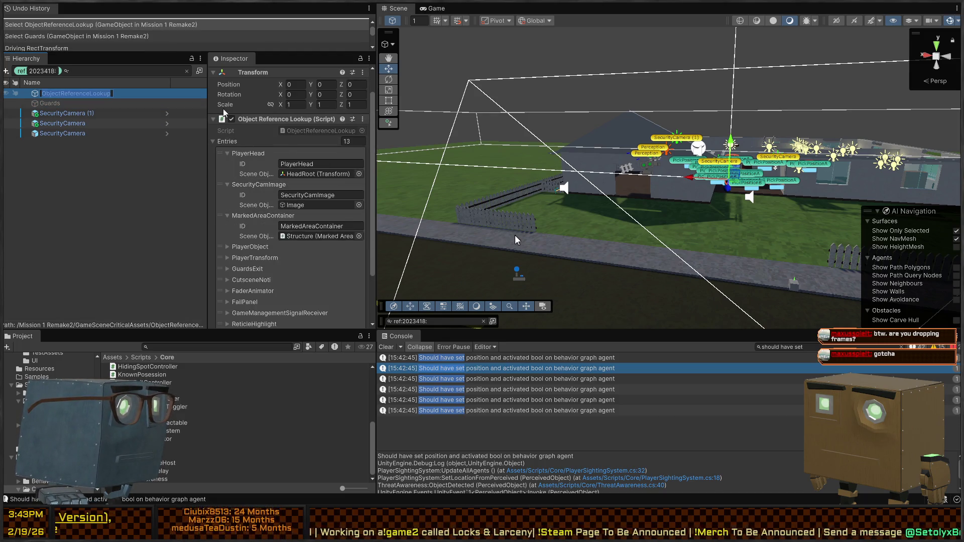
scroll(250, 191, down, 3)
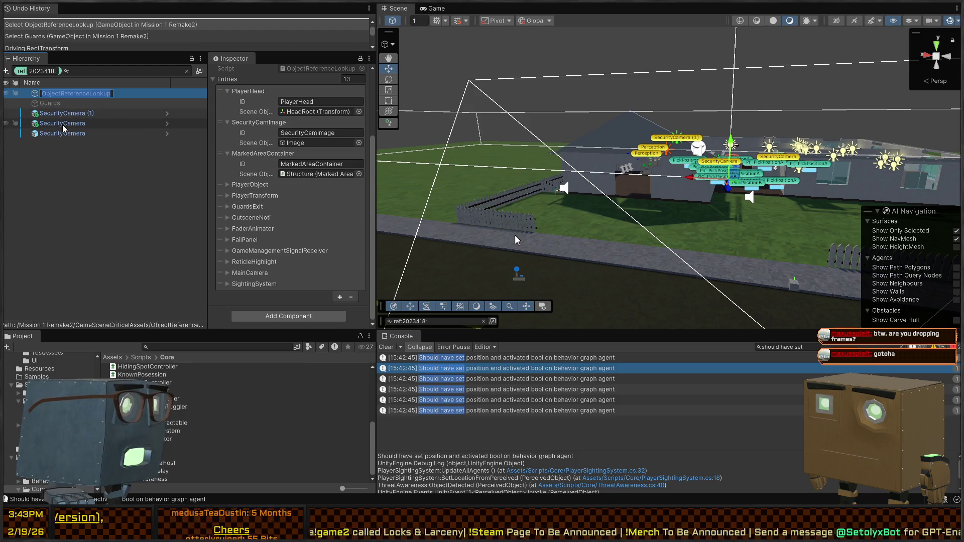
click(76, 124)
click(115, 115)
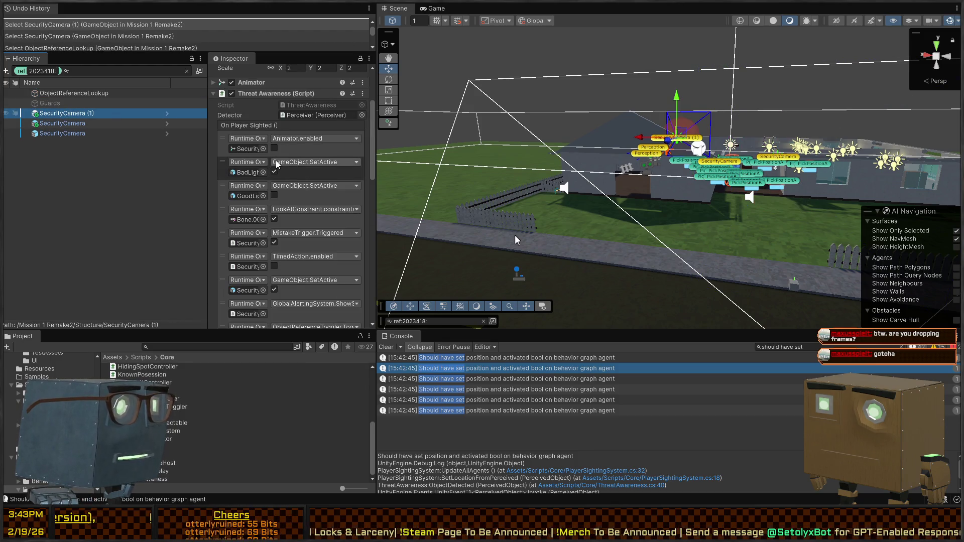
Step: Review SecurityCamera (1)'s Player Object Detected response and its Mistake Trigger component settings
scroll(234, 149, down, 8)
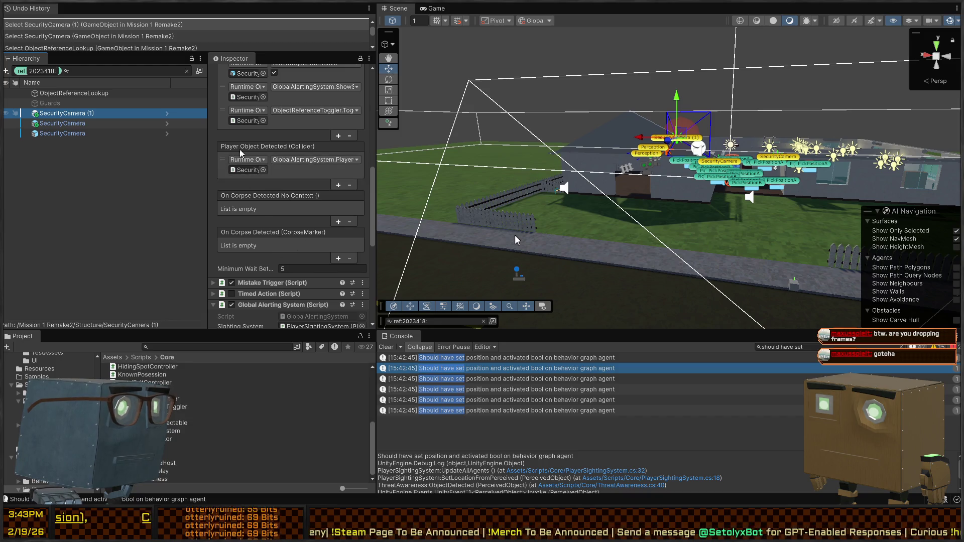
click(316, 178)
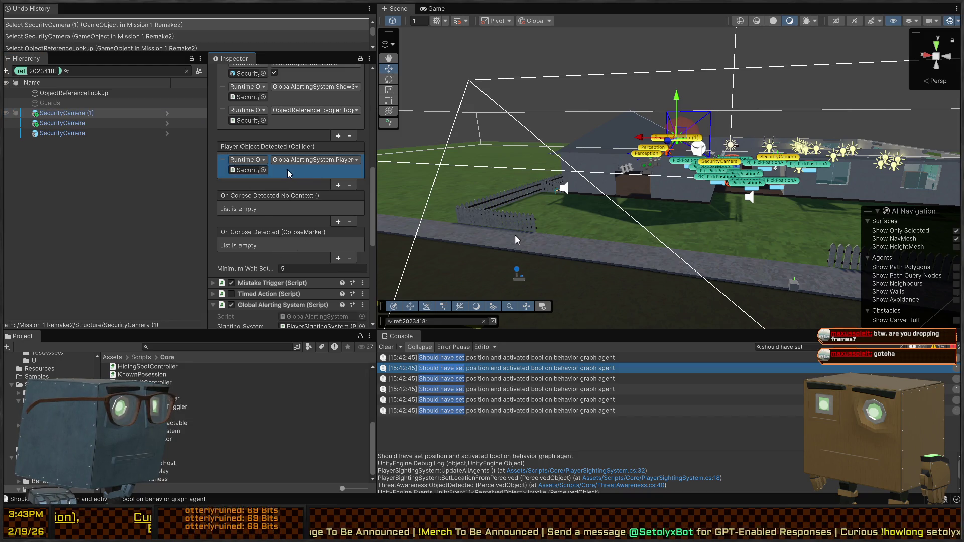
scroll(280, 172, up, 6)
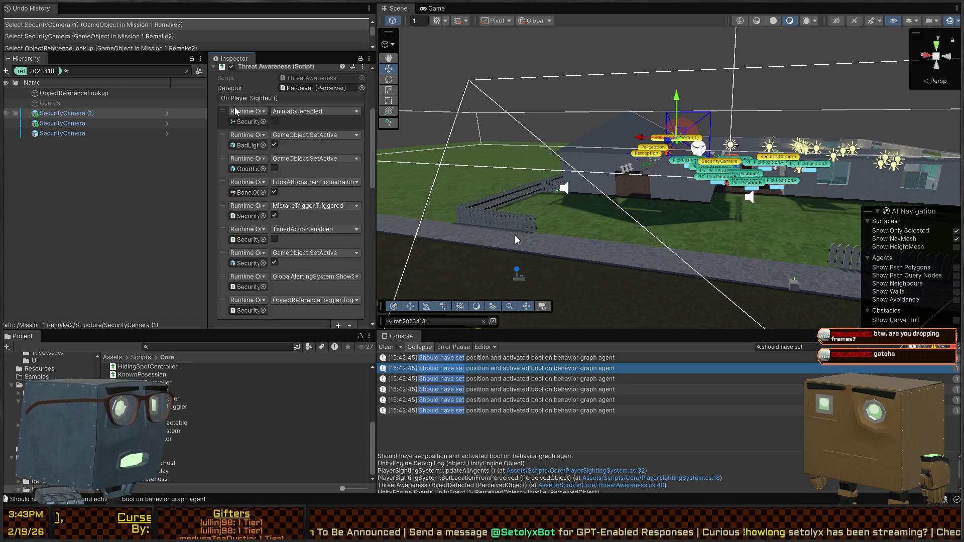
scroll(266, 151, down, 6)
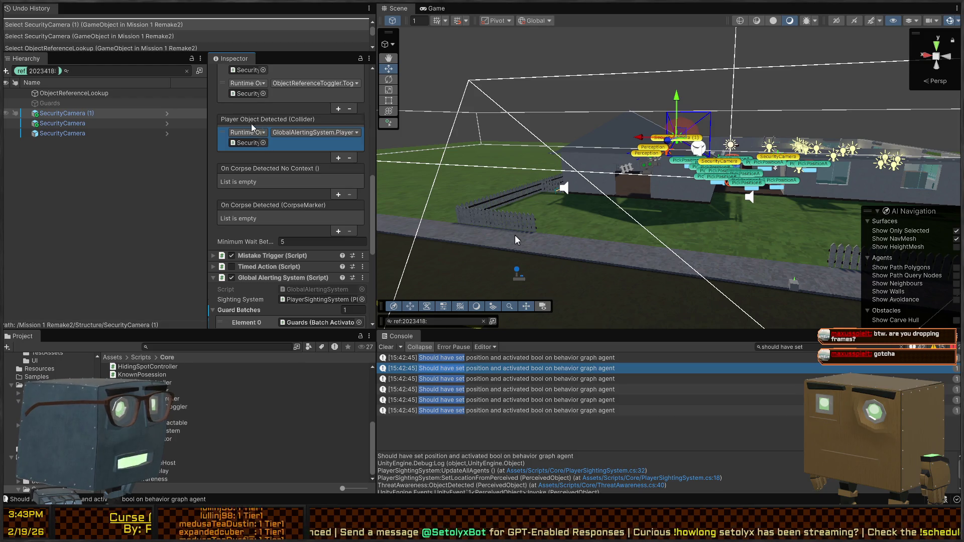
scroll(253, 246, up, 6)
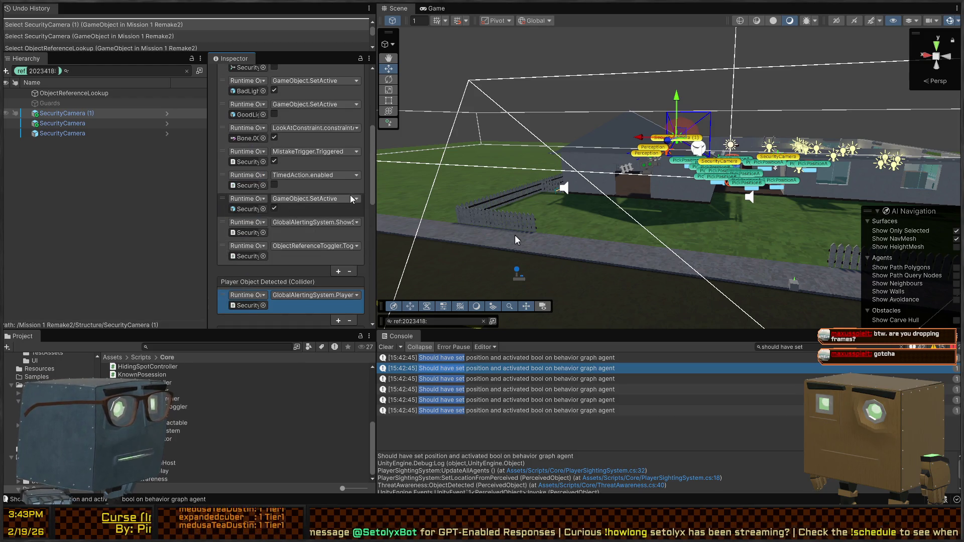
scroll(308, 210, up, 1)
scroll(308, 211, up, 1)
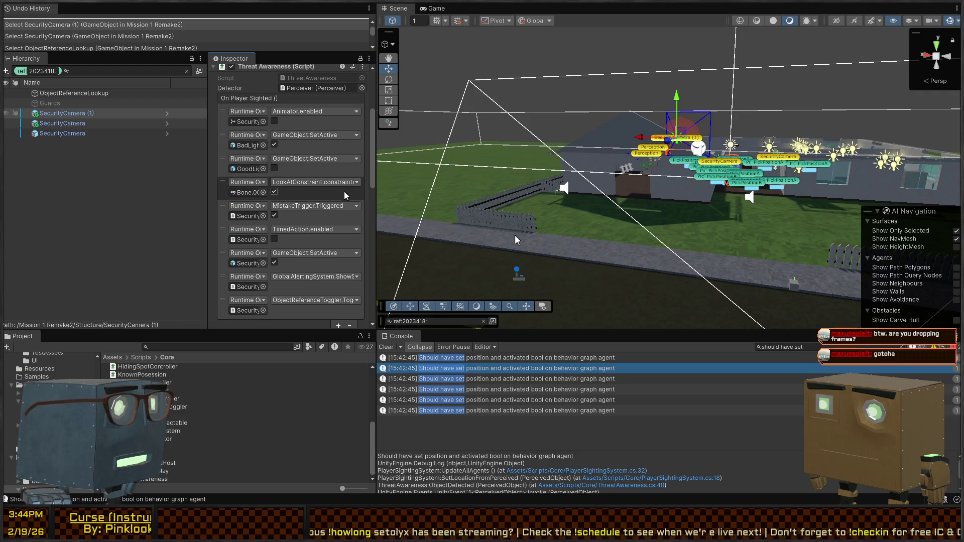
scroll(329, 189, down, 8)
scroll(329, 188, down, 3)
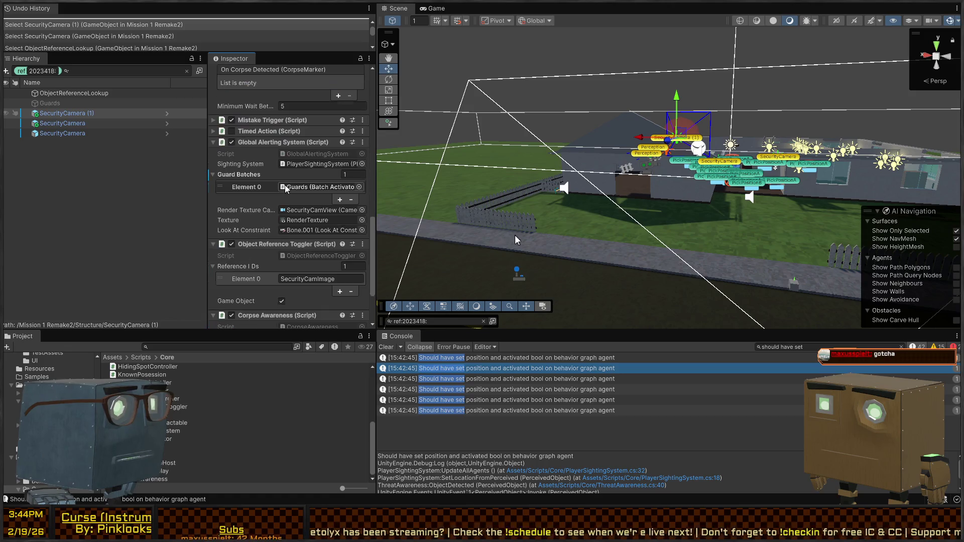
click(279, 120)
click(279, 120)
Step: Ping the camera's Guards batch reference and open the GlobalAlertingSystem script in the code editor
scroll(256, 220, down, 3)
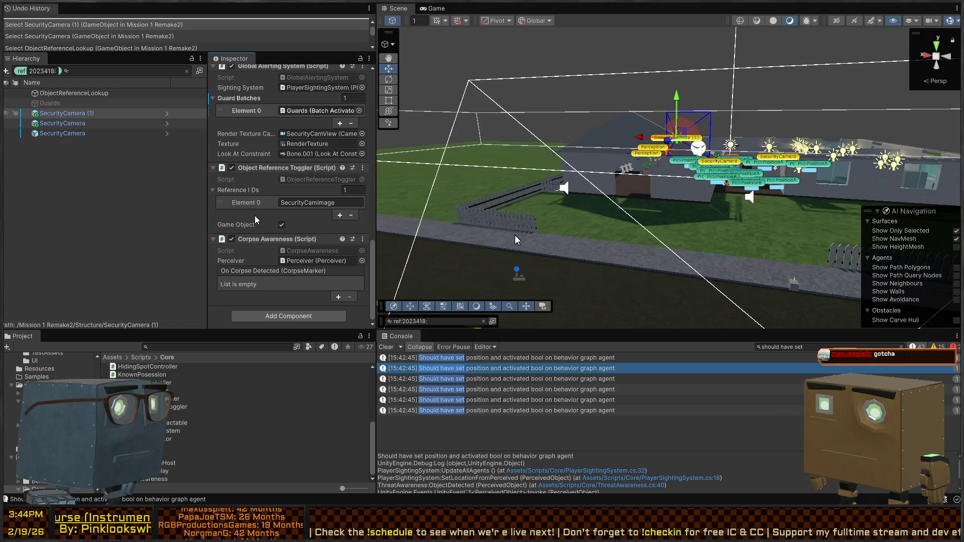
scroll(256, 228, up, 4)
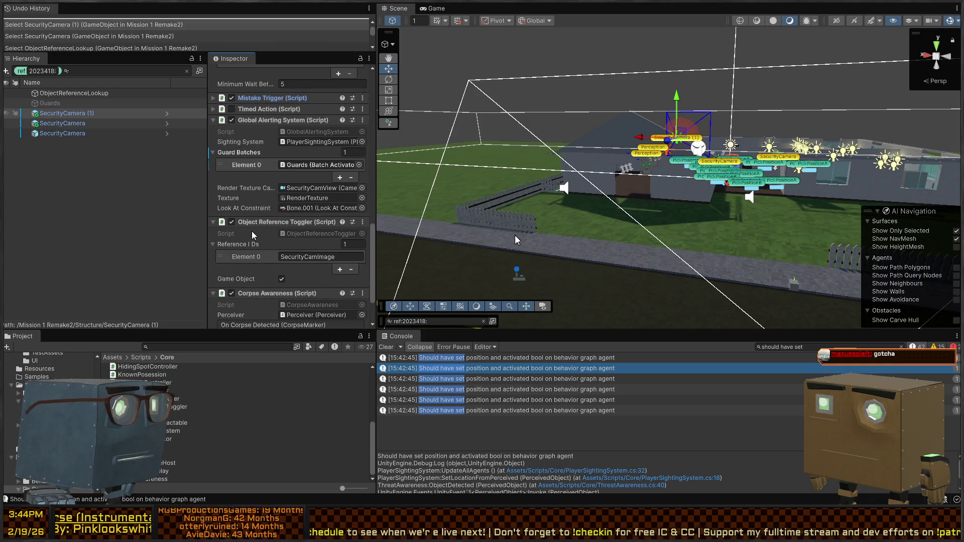
scroll(256, 239, up, 5)
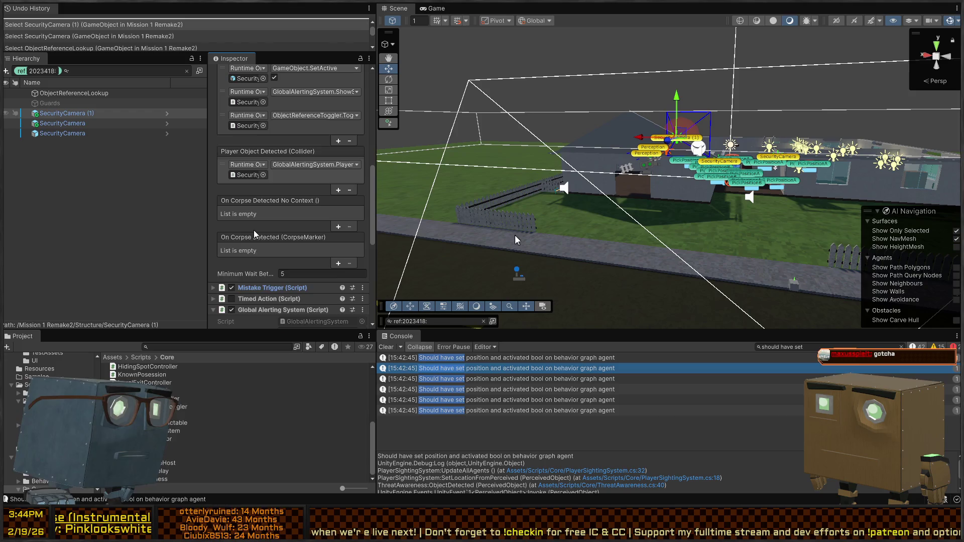
scroll(300, 244, up, 1)
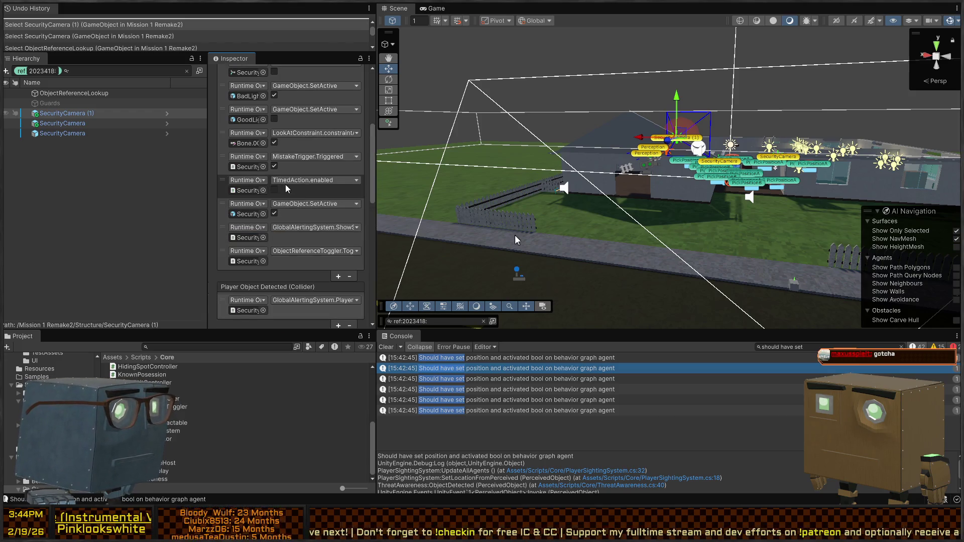
scroll(301, 168, up, 3)
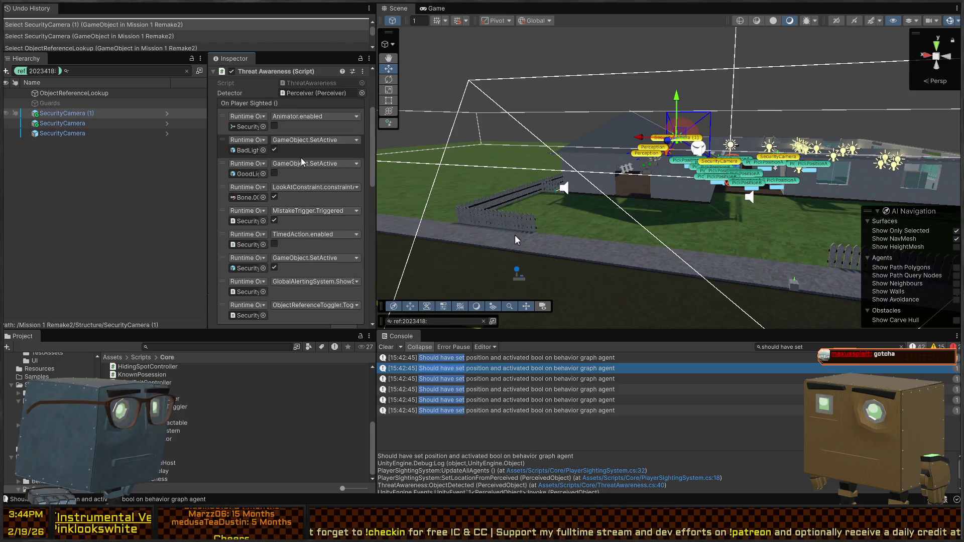
scroll(301, 161, up, 1)
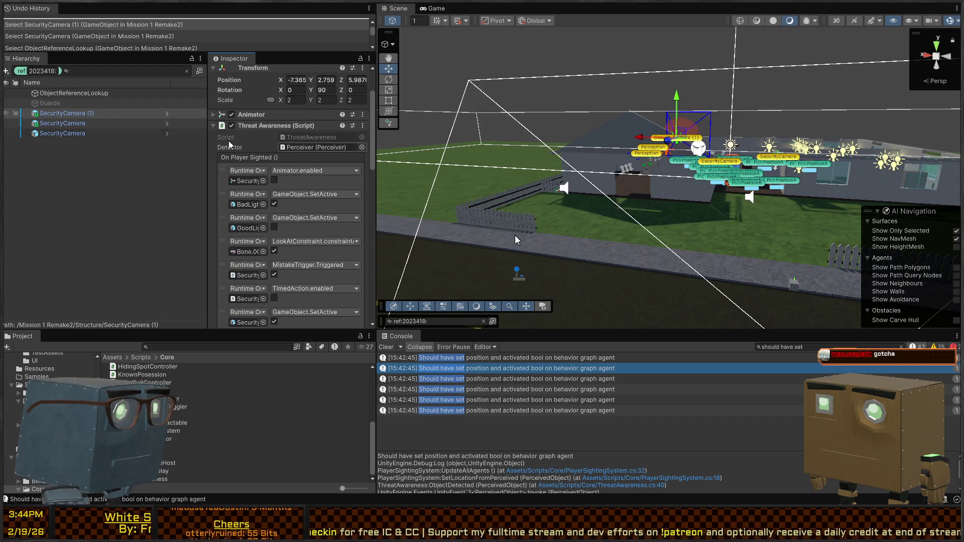
scroll(275, 144, down, 15)
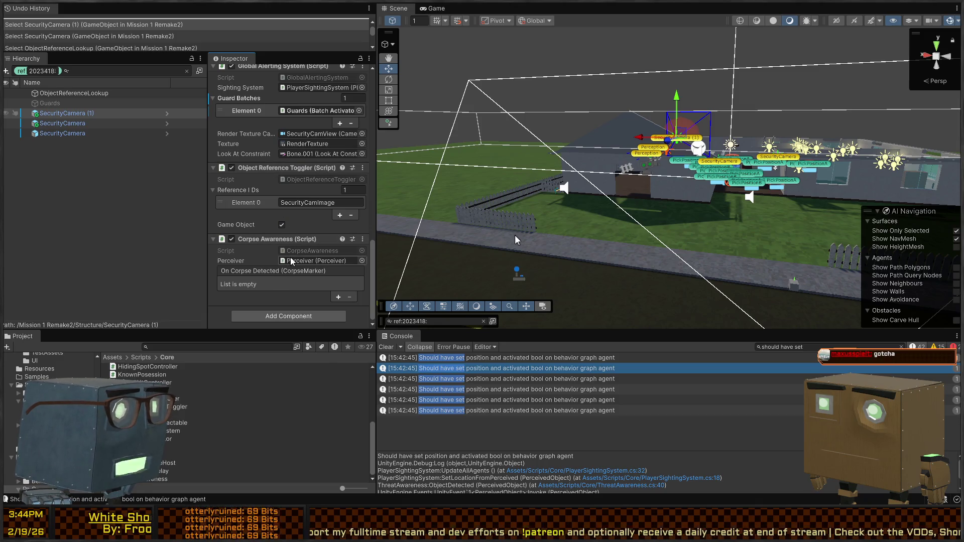
scroll(276, 200, up, 2)
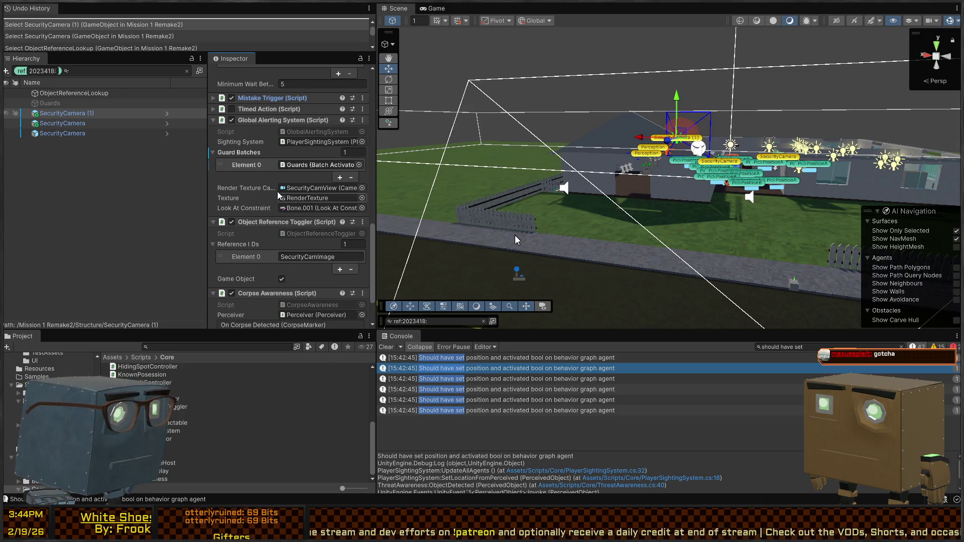
click(305, 165)
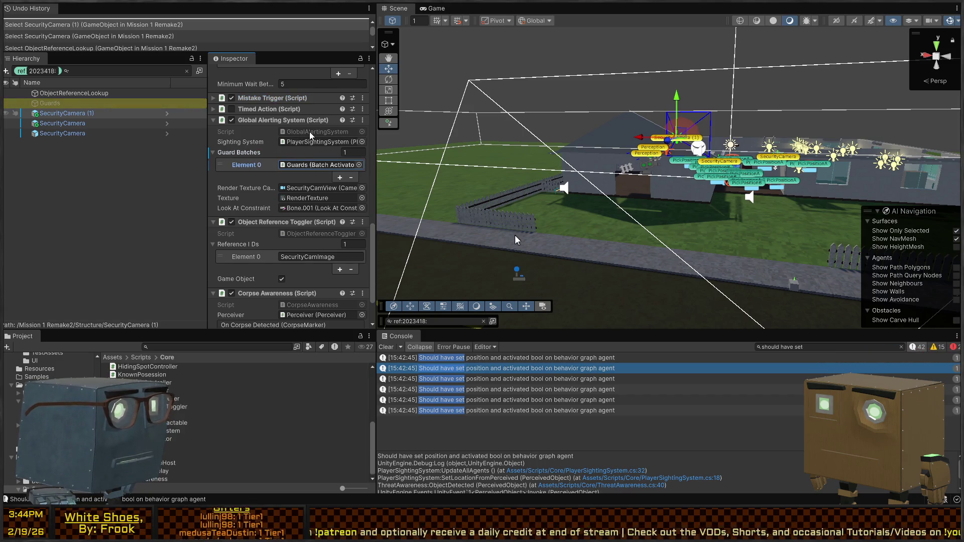
double_click(303, 132)
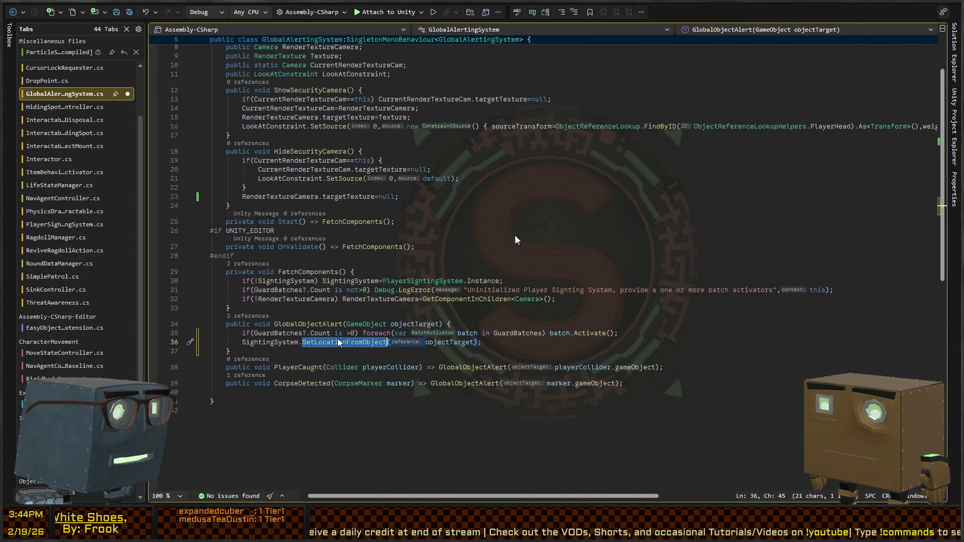
Step: Add Debug.Log("Batch should activate!"); at the top of BatchActivator.Activate() and save the script
key(Up)
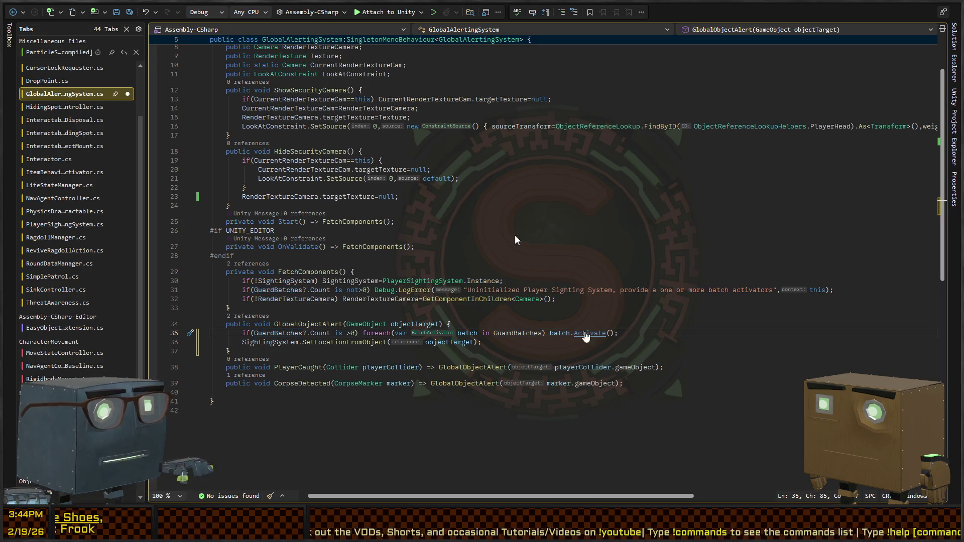
ctrl+click(595, 333)
click(530, 193)
key(Return)
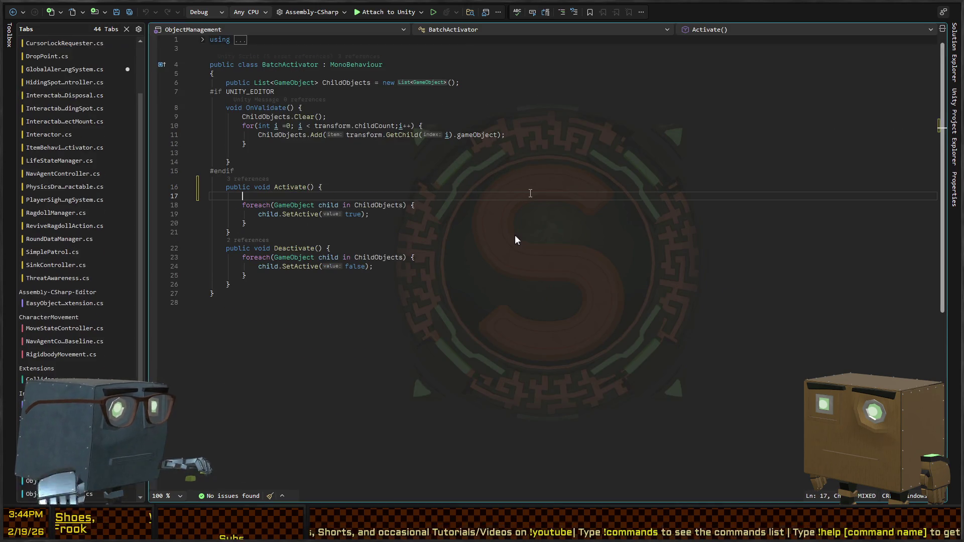
text(j)
key(BackSpace)
text(Debug.L)
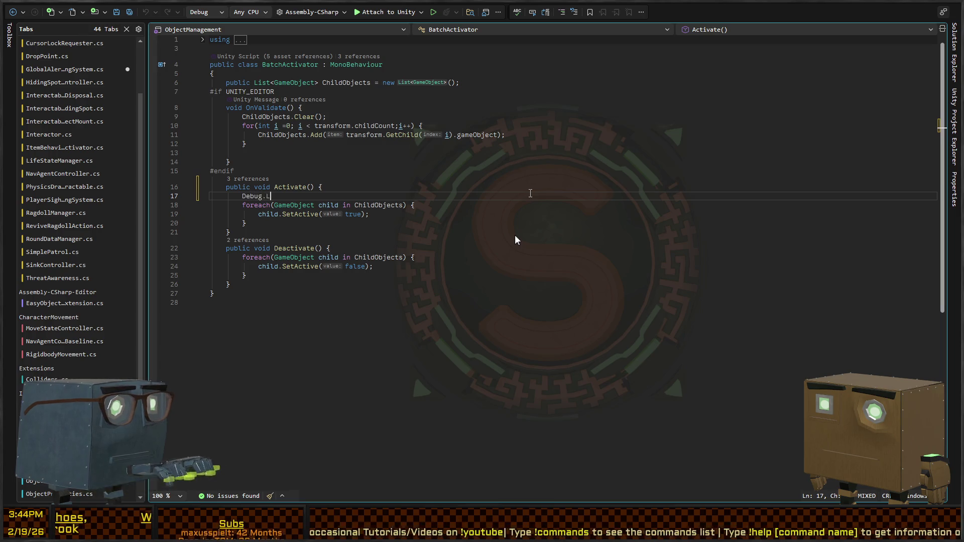
text(og("Batch should activ)
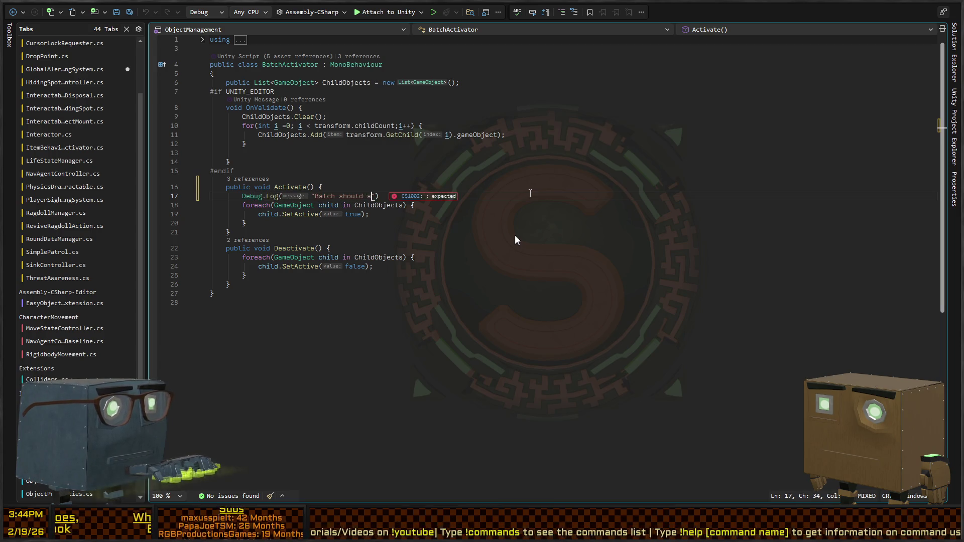
text(ate!)
key(End)
text(;)
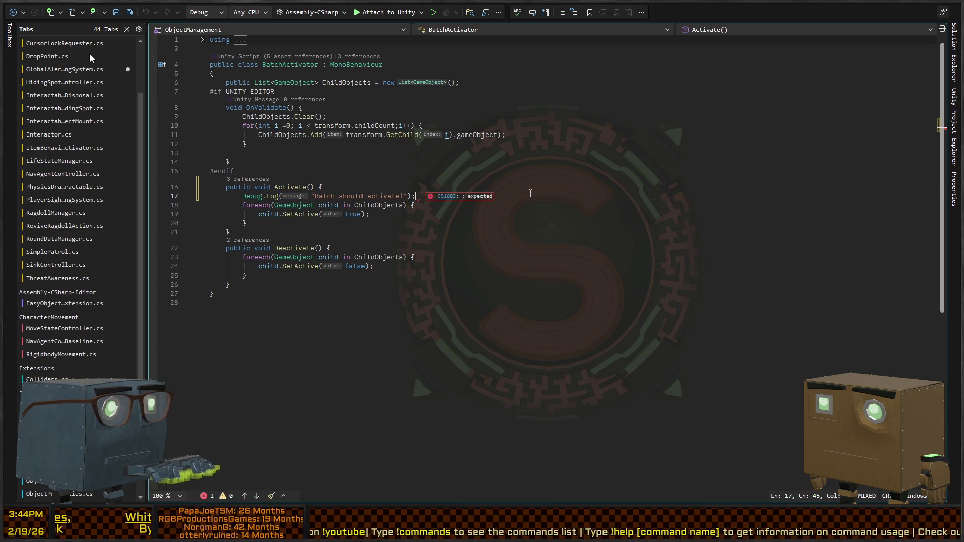
key(ctrl+s)
key(alt+Tab)
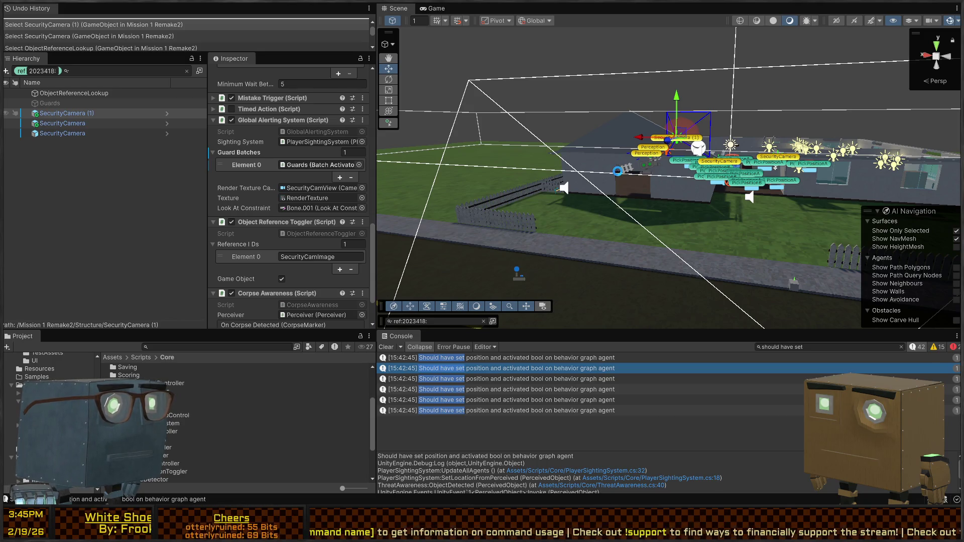
Step: Reselect SecurityCamera (1), start Play mode, and filter the Console for 'batch'
click(520, 166)
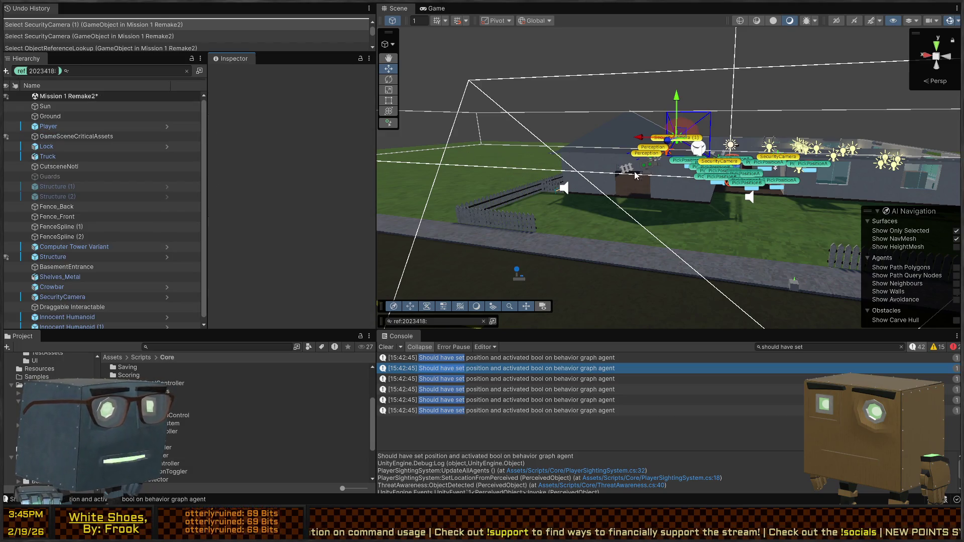
key(ctrl+z)
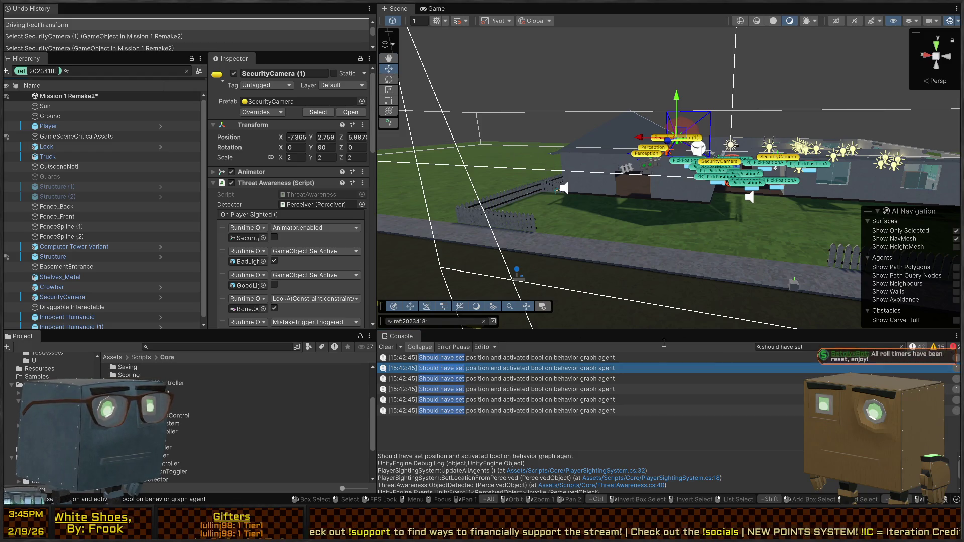
mouse_move(704, 159)
mouse_down()
mouse_move(643, 10)
mouse_move(678, 149)
mouse_move(626, 176)
mouse_move(643, 177)
mouse_up()
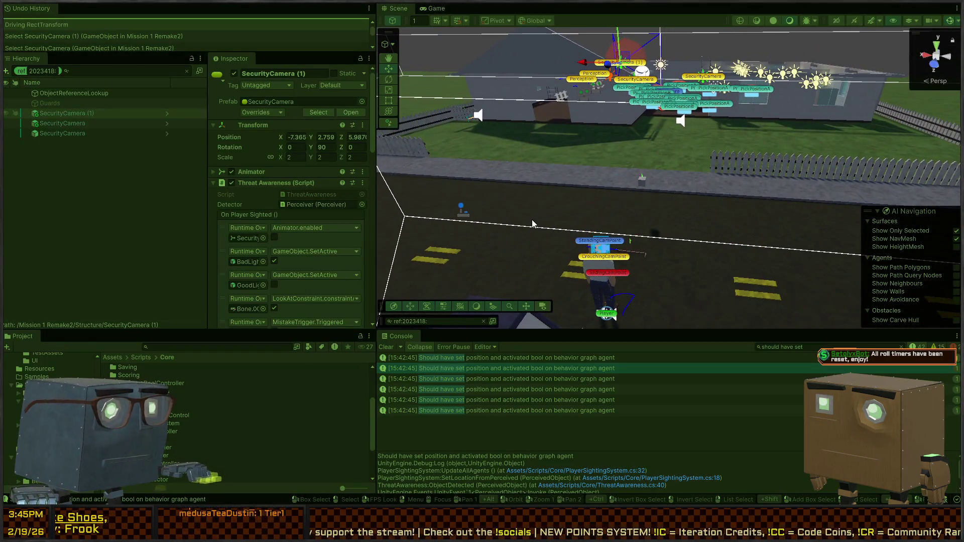
key(ctrl+p)
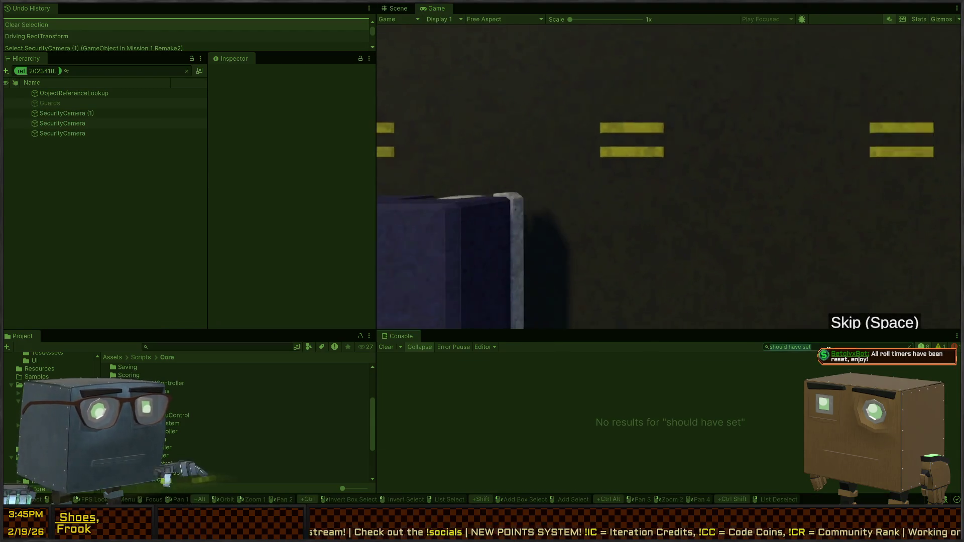
text(batch)
key(alt+Tab)
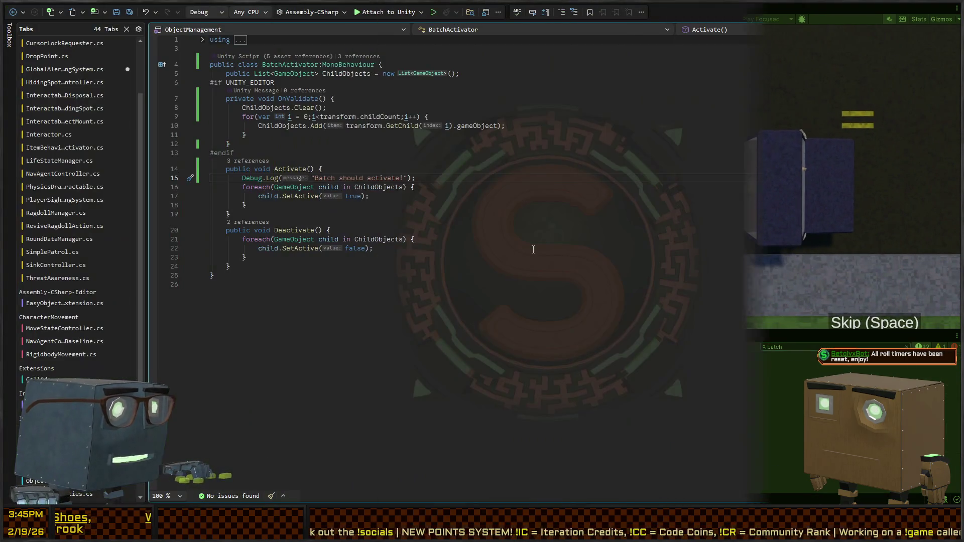
key(alt+Tab)
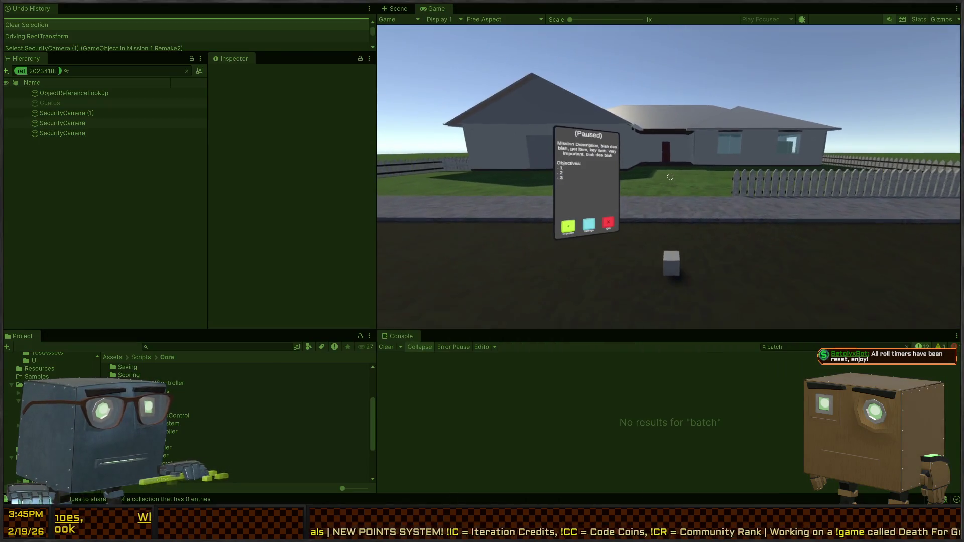
Step: Walk the player into the security camera's view until 'Batch should activate!' logs, then stop playing
key(w)
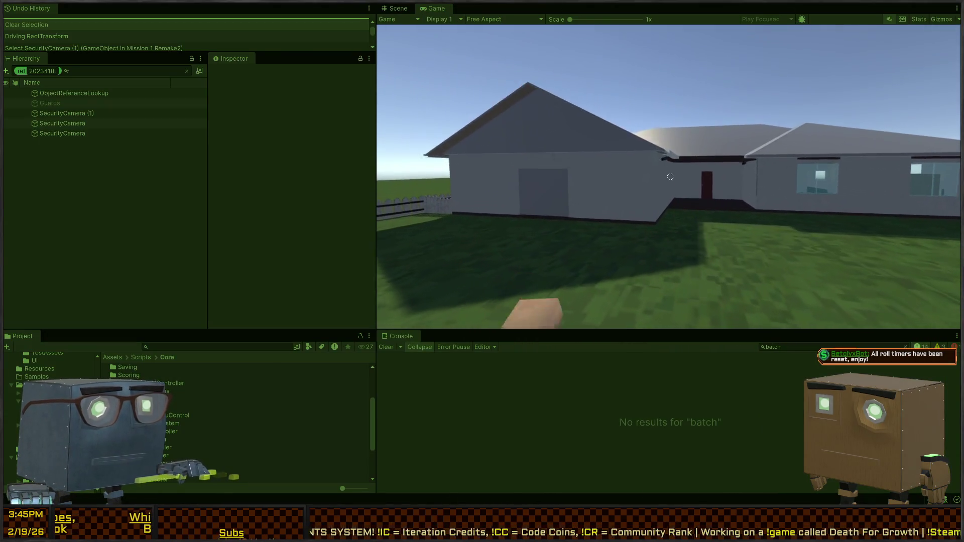
key(w)
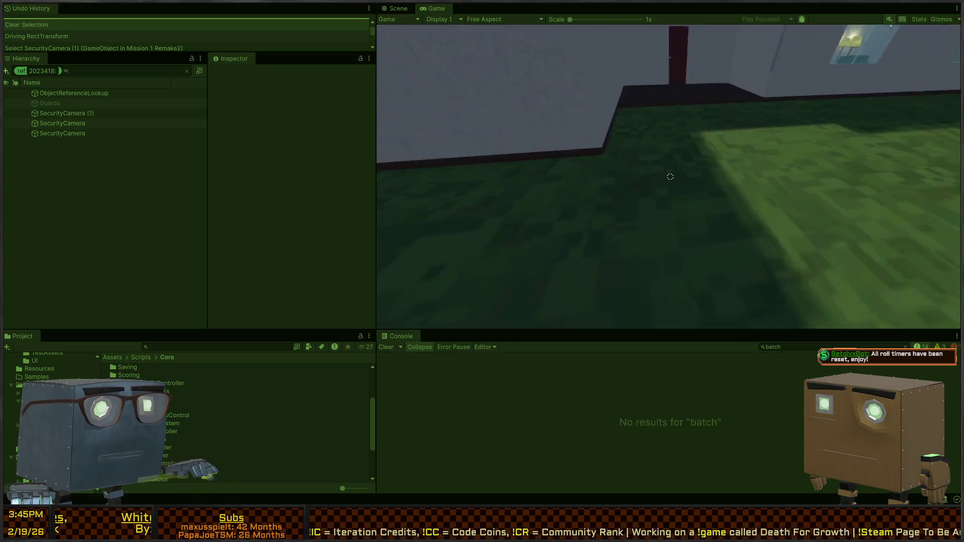
key(space)
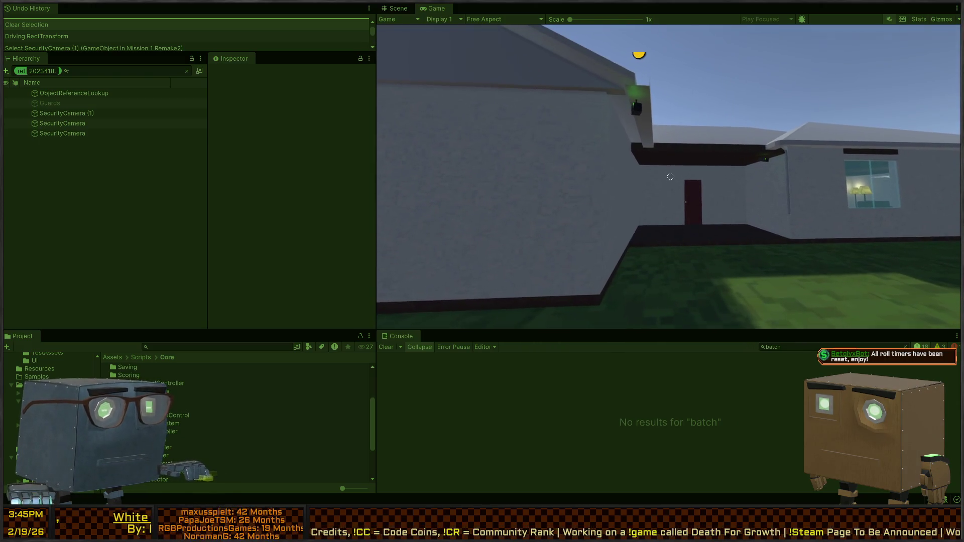
key(w)
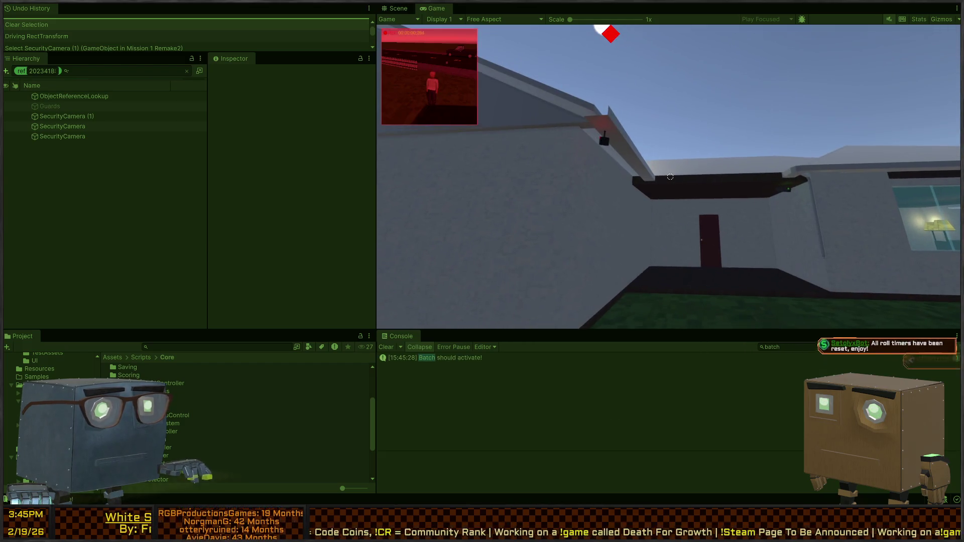
key(w)
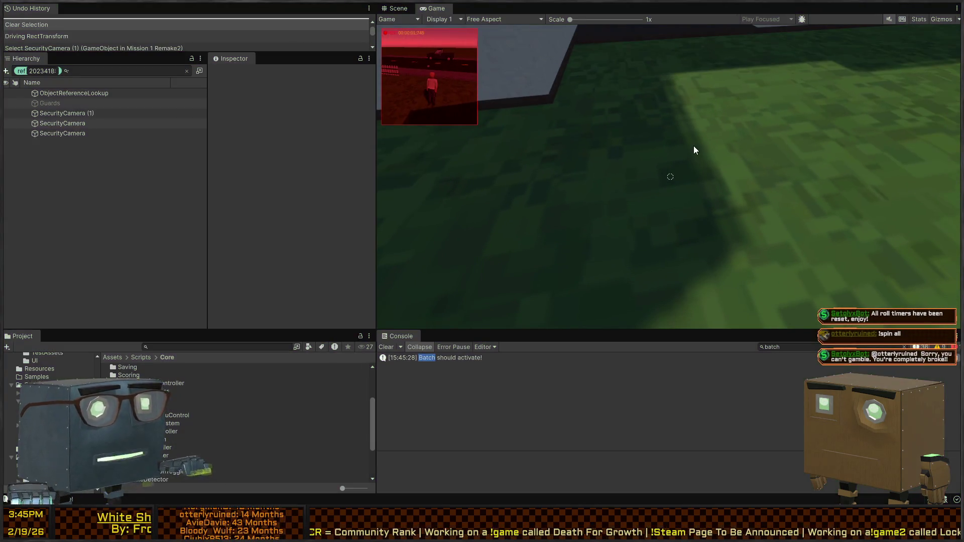
key(ctrl+p)
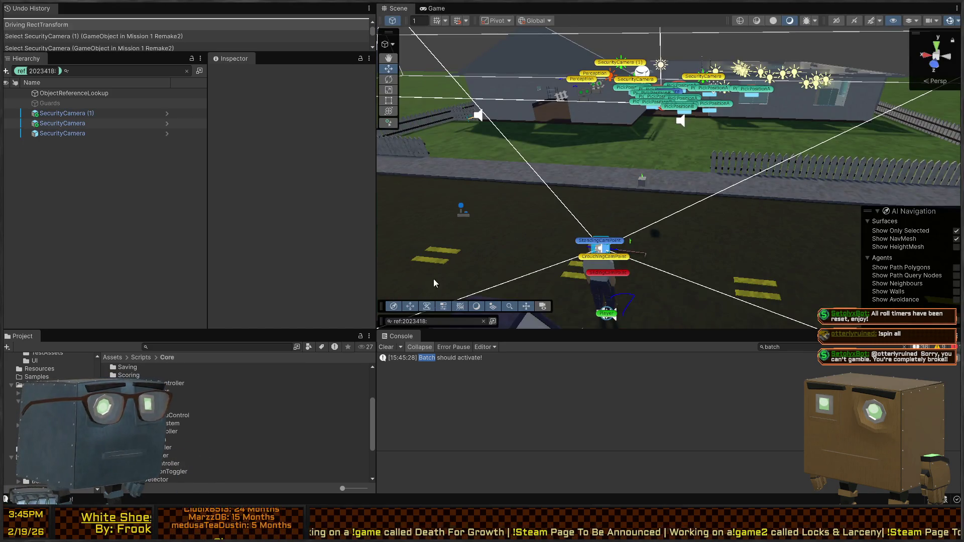
key(alt+Tab)
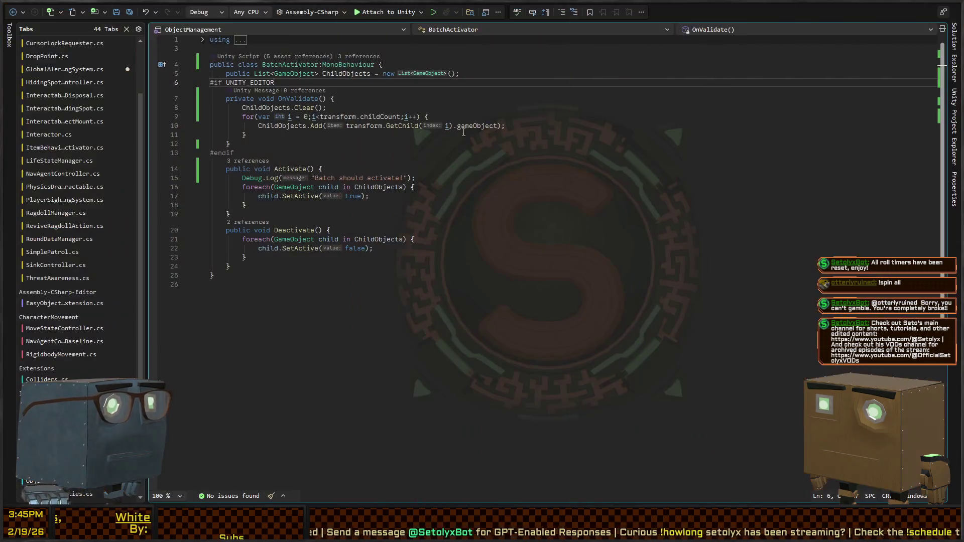
Step: Follow Deactivate's references into BatchActivatorToggleAction.cs and inspect OnStart's Activate/Deactivate calls on Bool.Value
click(419, 187)
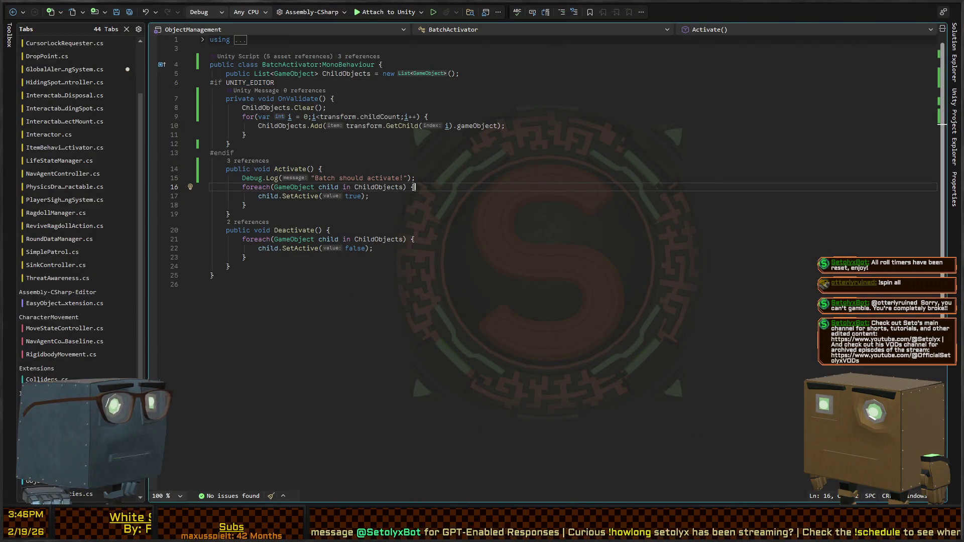
click(414, 197)
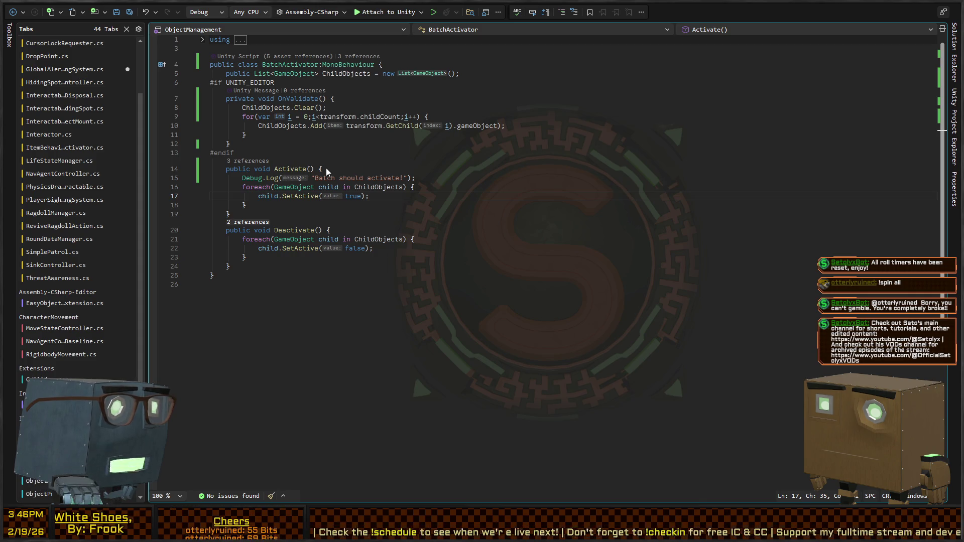
key(ctrl+minus)
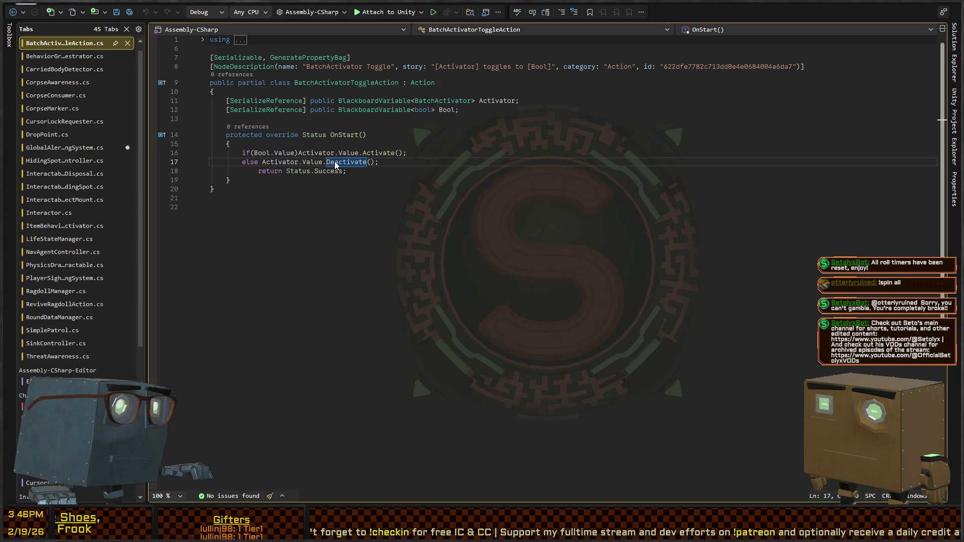
click(350, 153)
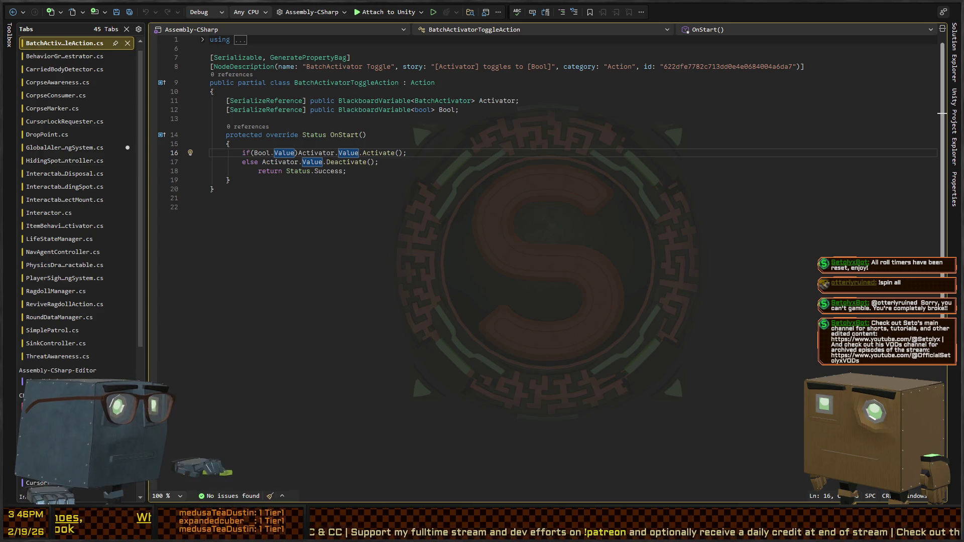
click(369, 171)
click(395, 163)
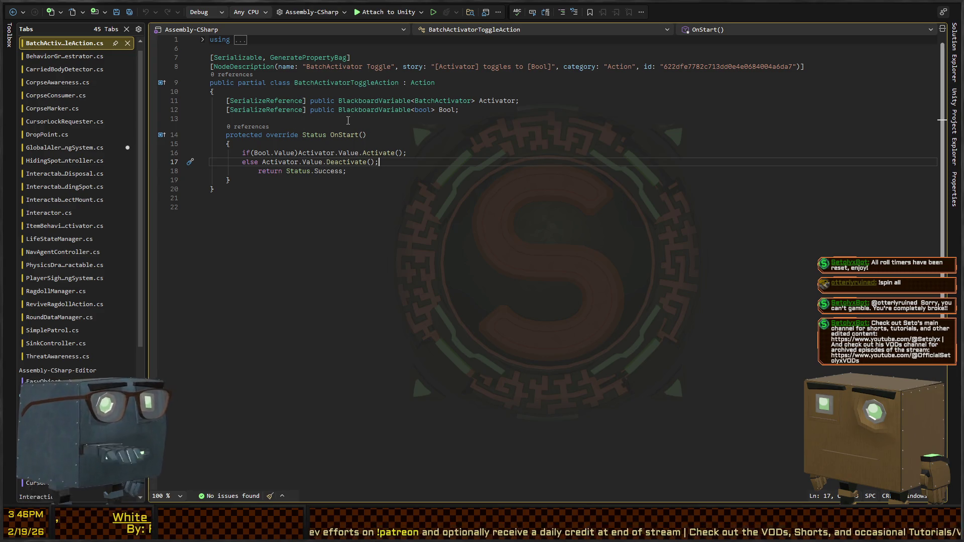
Step: Back in Unity, orbit the scene and select the Player and CutsceneNoti objects
key(alt+Tab)
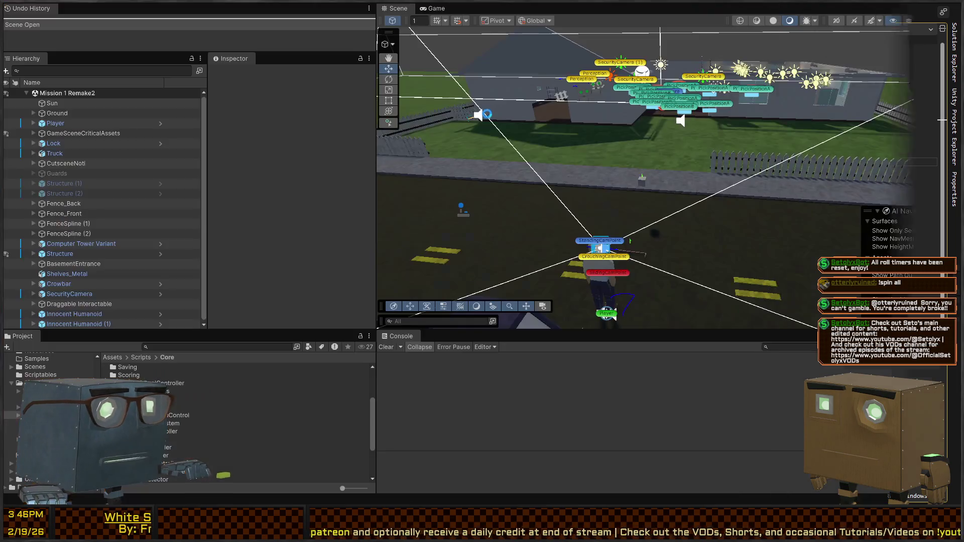
drag(647, 143, 231, 348)
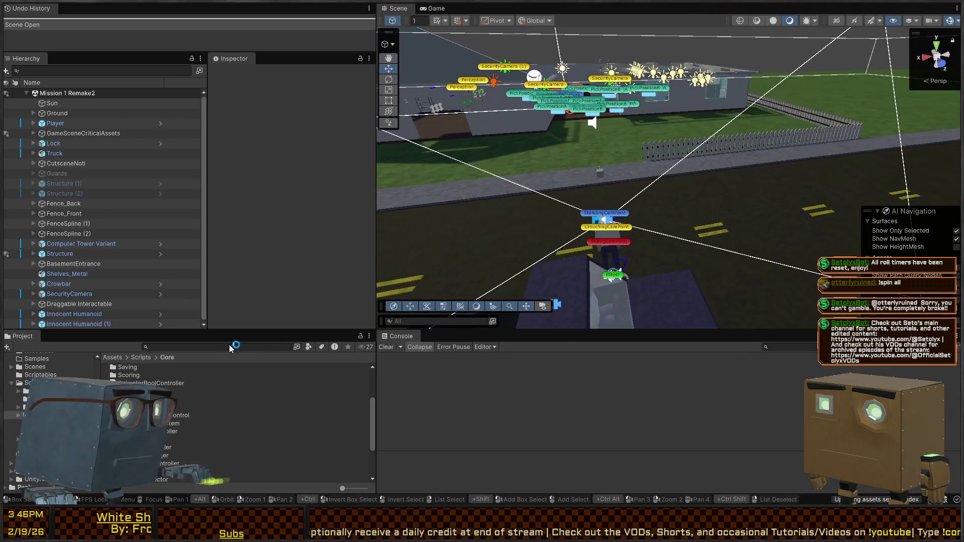
click(613, 276)
mouse_move(653, 226)
mouse_down()
mouse_move(875, 122)
mouse_move(804, 130)
mouse_up()
click(73, 164)
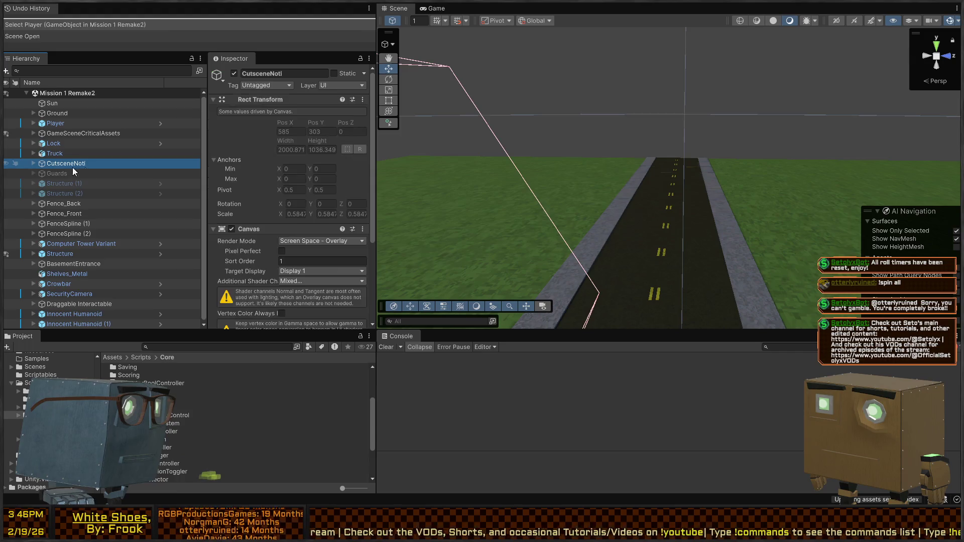
Step: Expand Guards, select the first Guard_InvestigateOnly, and open its InvestigatePoint behavior graph asset
click(33, 174)
click(65, 183)
scroll(322, 183, down, 5)
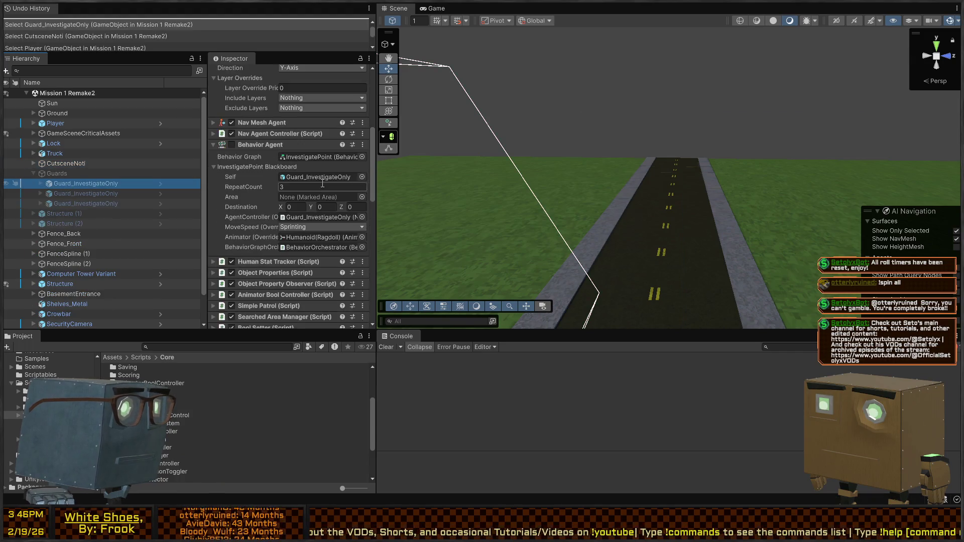
click(337, 157)
click(132, 369)
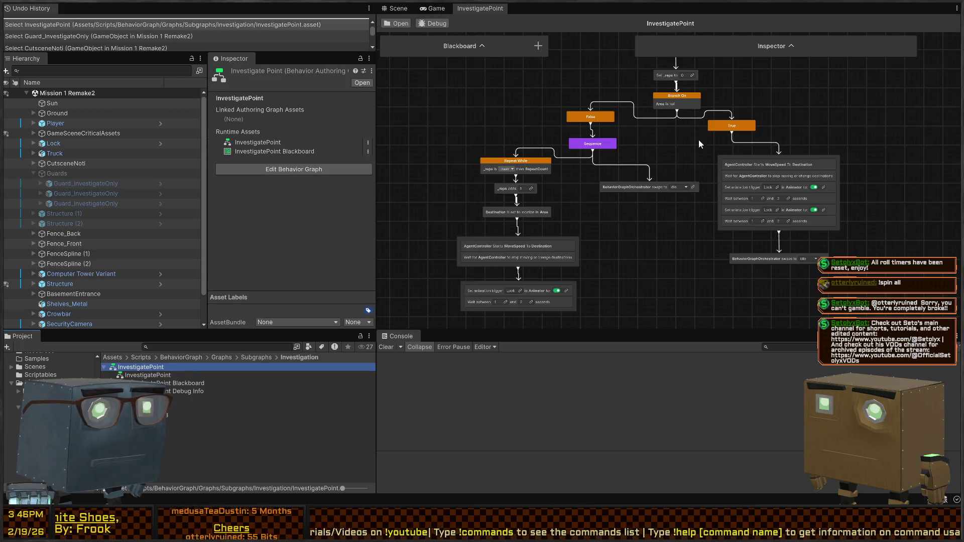
Step: Pan the InvestigatePoint graph to the animation trigger and wait nodes, briefly checking the code editor
scroll(554, 218, up, 5)
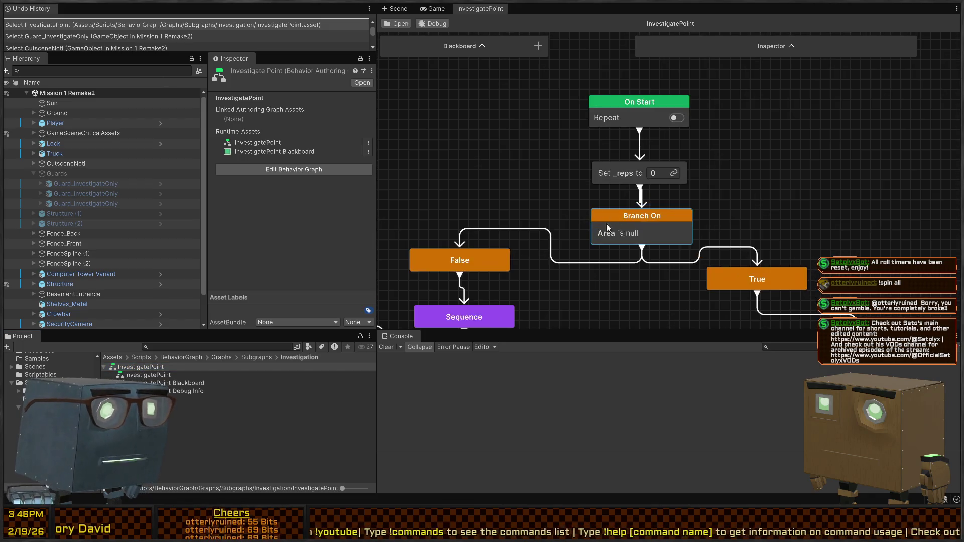
scroll(709, 173, down, 5)
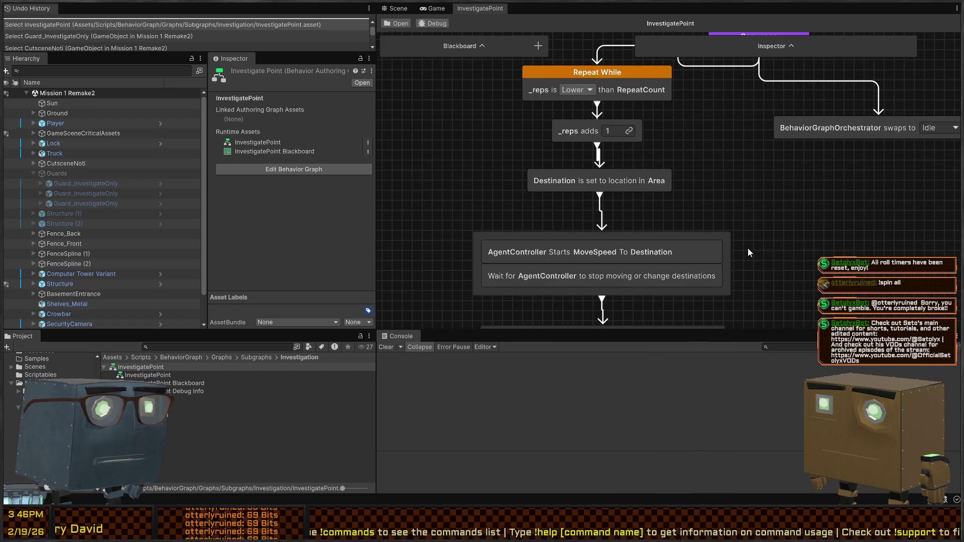
mouse_move(768, 261)
mouse_down()
mouse_move(760, 185)
mouse_move(772, 220)
mouse_up()
key(alt+Tab)
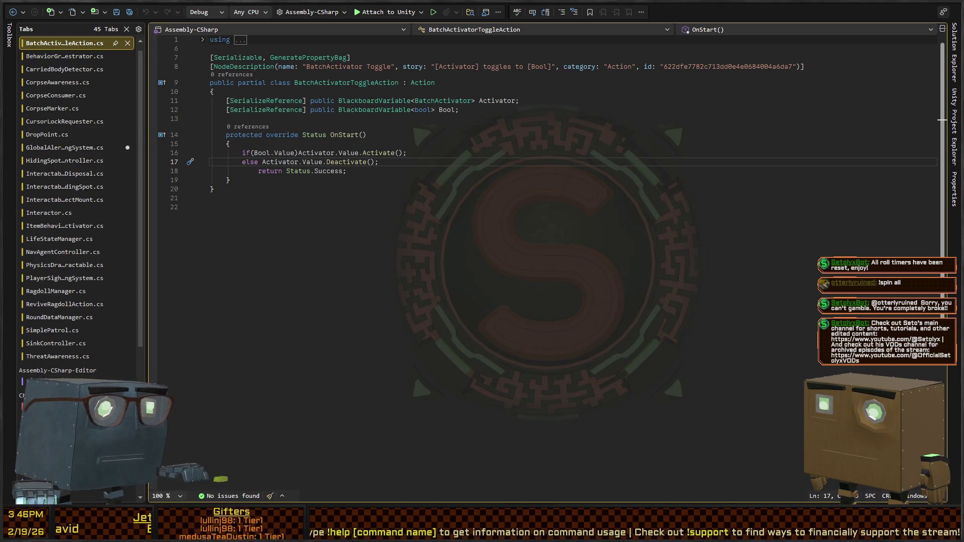
key(alt+Tab)
Step: Bring the Branch On and Sequence nodes into view, check the graph list, then return to the Scene view
scroll(594, 206, down, 3)
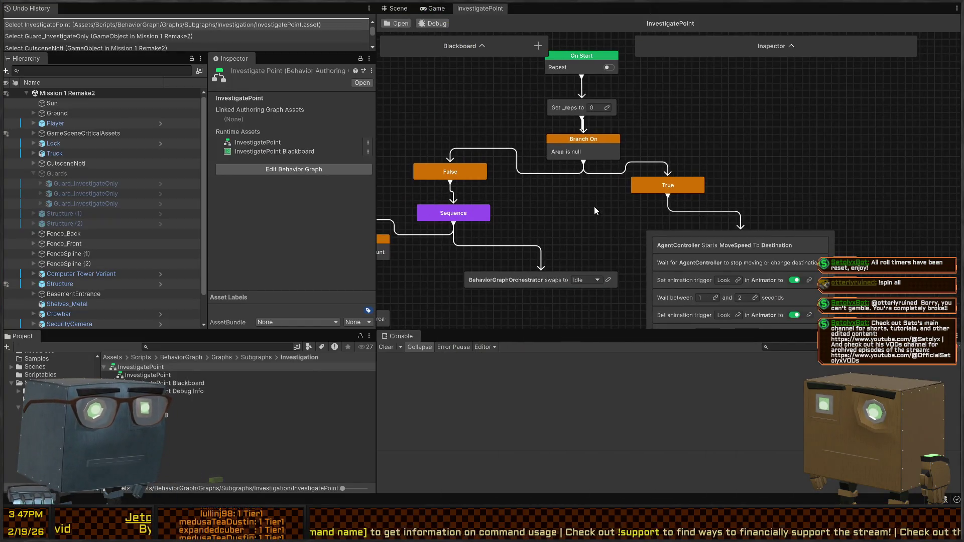
scroll(594, 206, up, 2)
drag(579, 184, 538, 109)
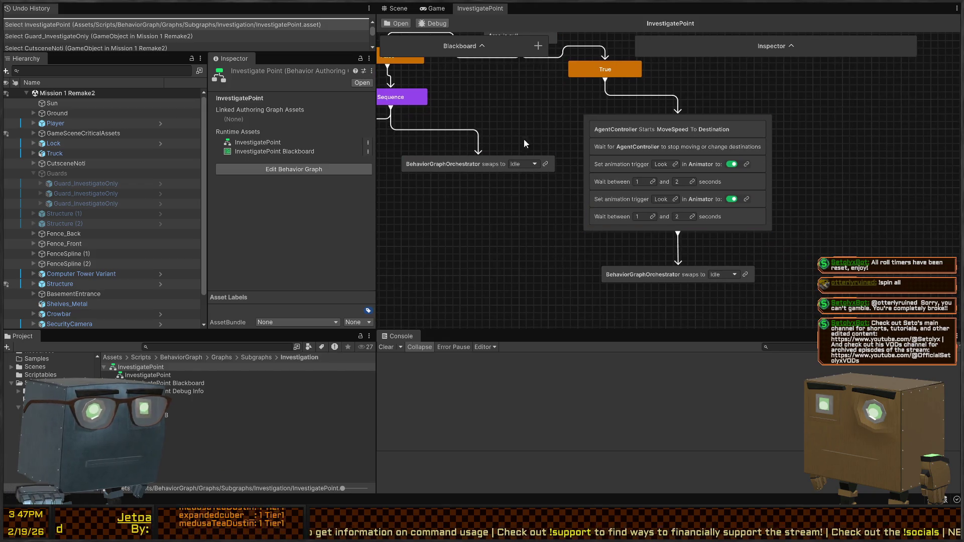
drag(525, 143, 652, 182)
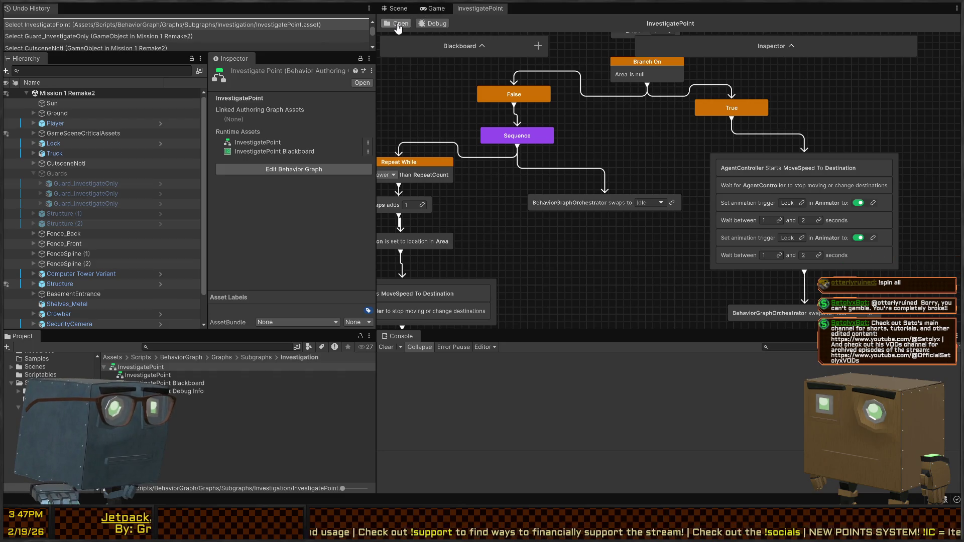
click(398, 25)
click(398, 10)
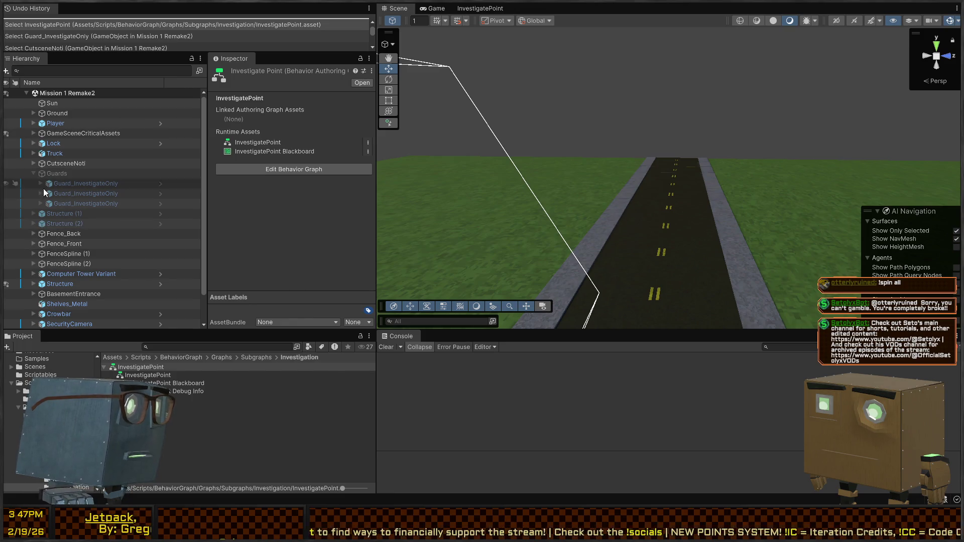
Step: Select the first Guard_InvestigateOnly and review its InvestigatePoint, InvestigateAlert and ChaseMeleeRange Behavior Agents
click(77, 183)
scroll(213, 161, down, 5)
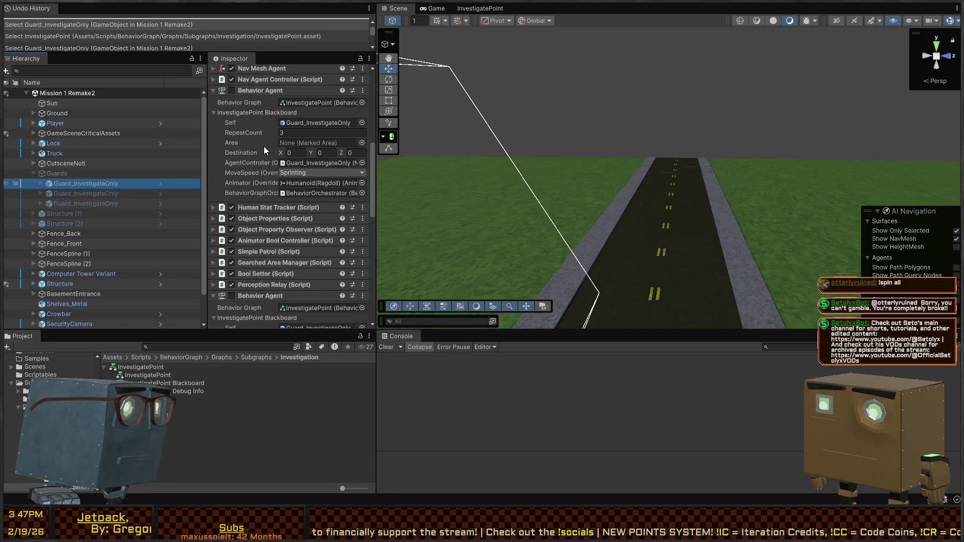
scroll(264, 146, down, 5)
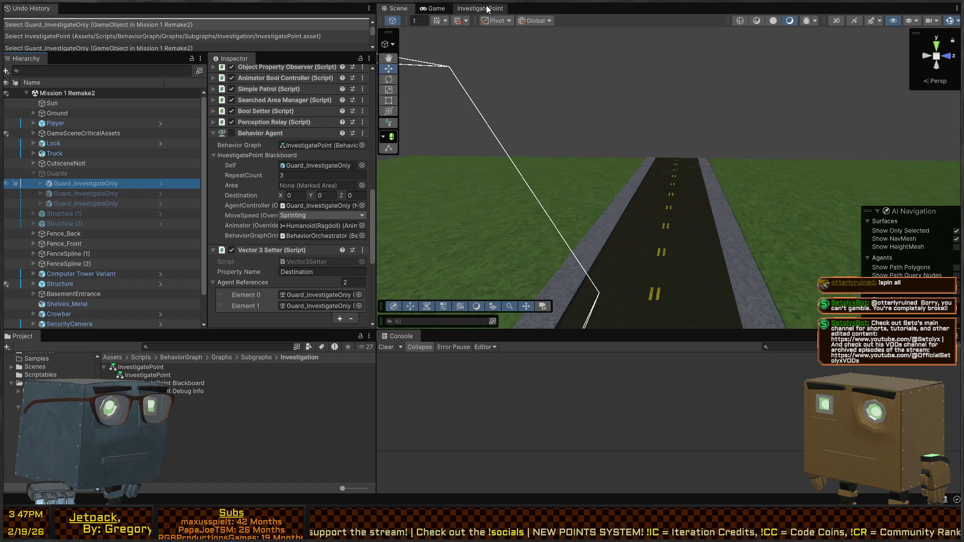
scroll(277, 140, up, 8)
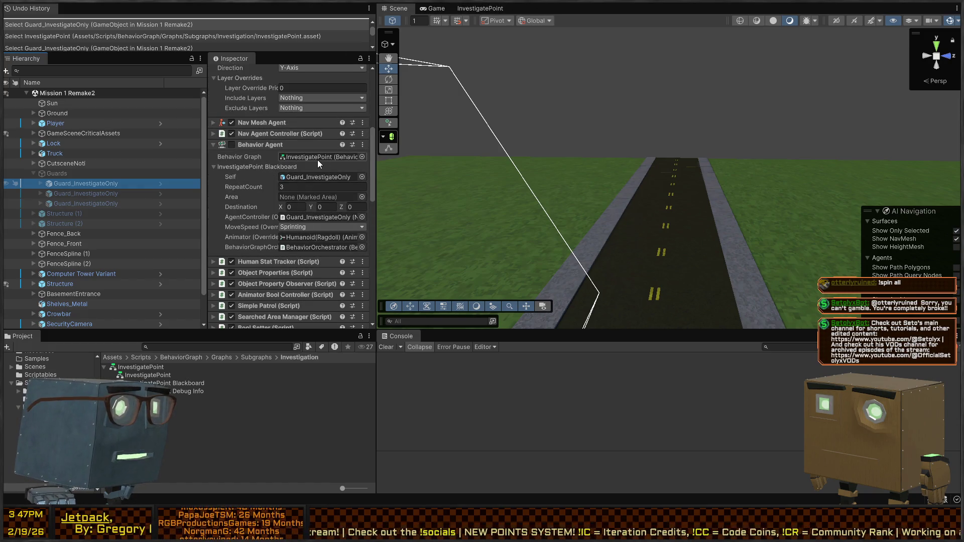
scroll(306, 159, down, 2)
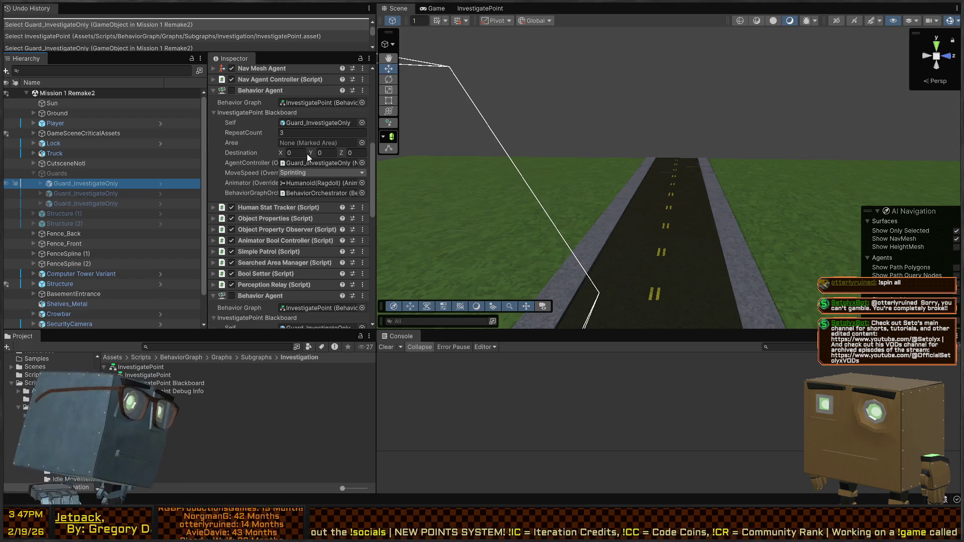
scroll(306, 154, down, 2)
scroll(306, 154, down, 3)
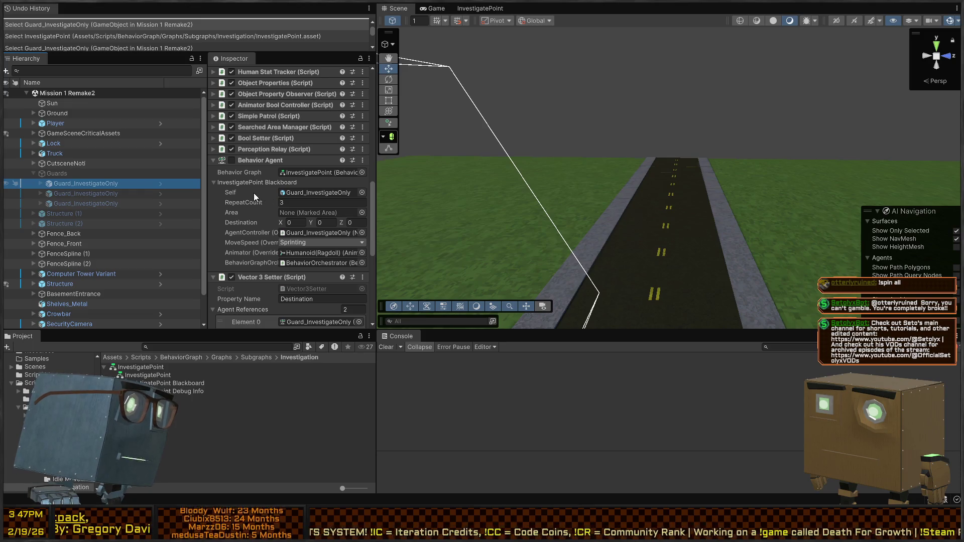
scroll(249, 195, down, 7)
scroll(238, 218, down, 2)
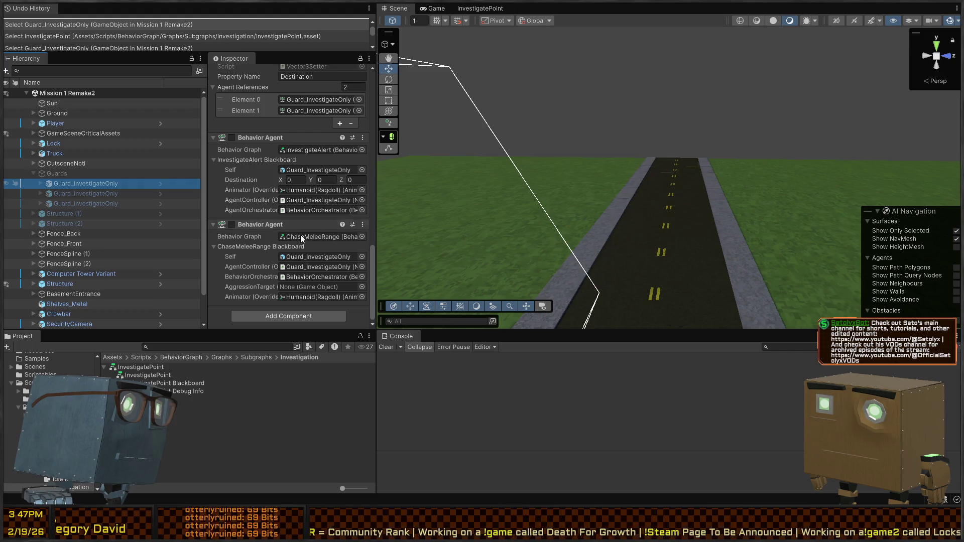
scroll(252, 225, up, 5)
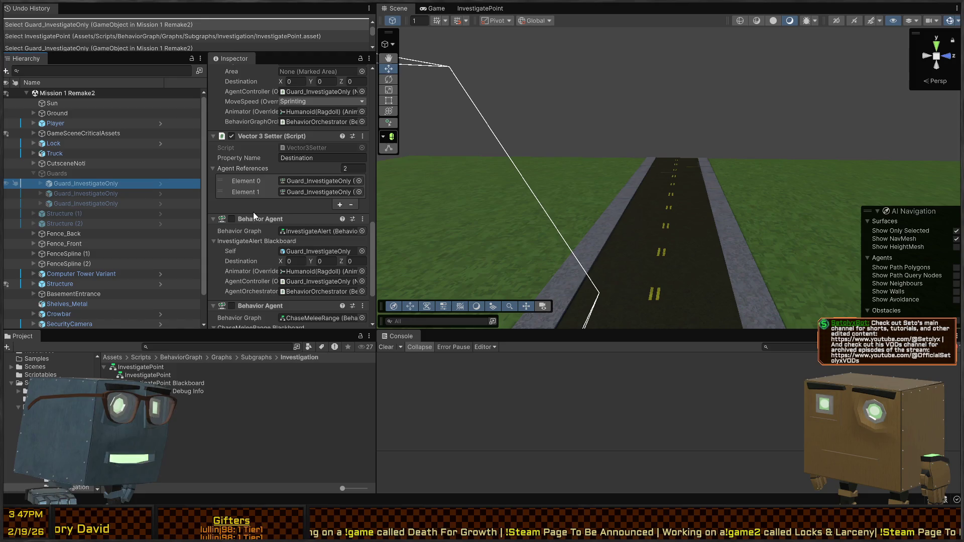
scroll(253, 212, up, 2)
Step: Pan the InvestigatePoint graph to the node above Branch On, then switch to Visual Studio
click(477, 9)
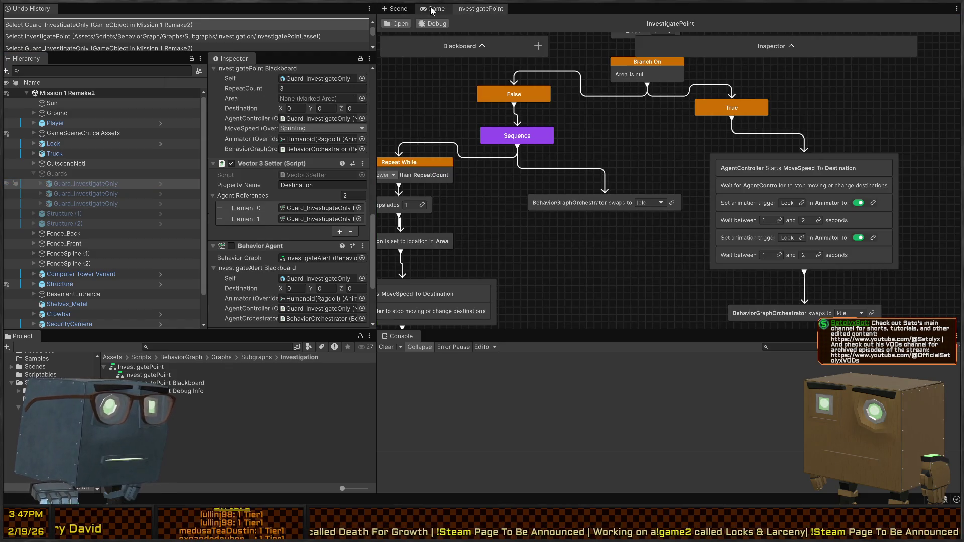
mouse_move(555, 117)
mouse_down()
mouse_move(600, 180)
mouse_move(597, 163)
mouse_up()
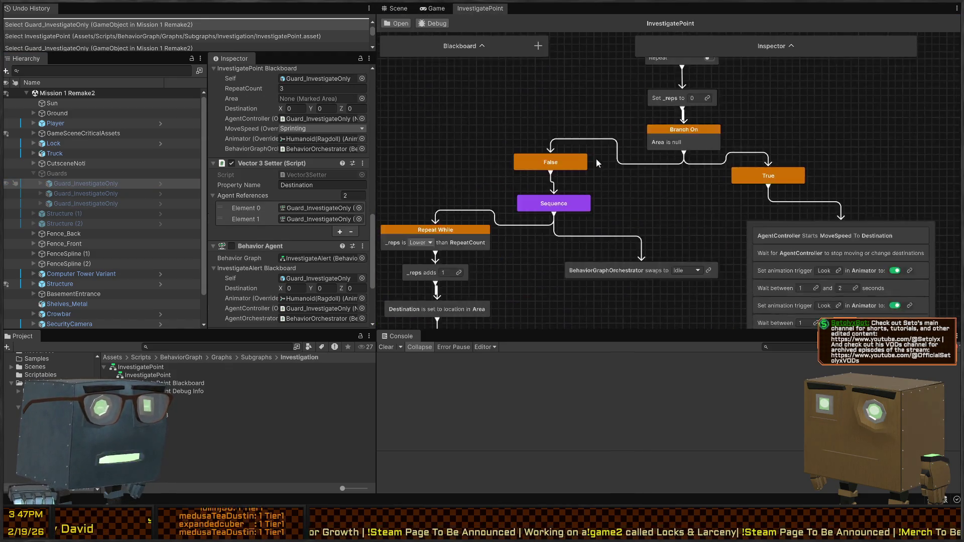
scroll(598, 163, down, 3)
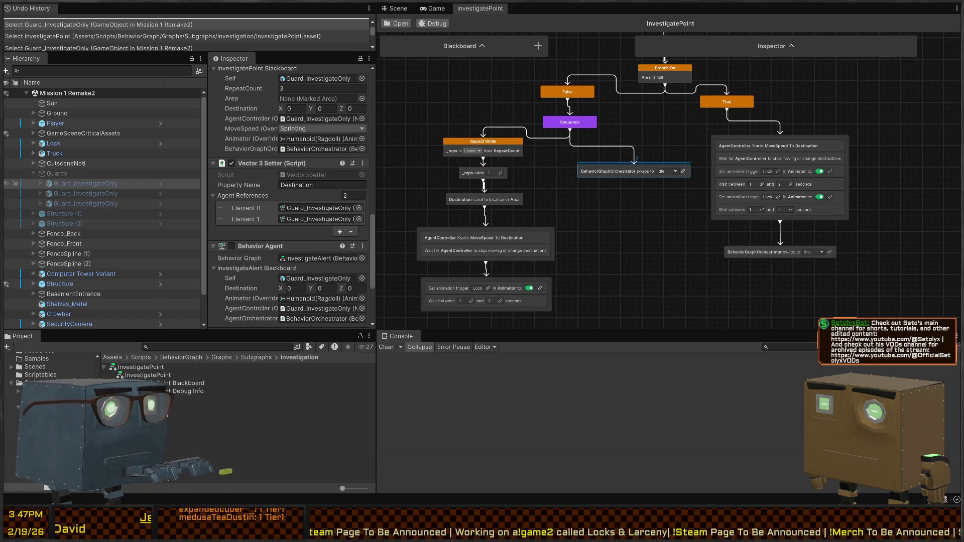
key(alt+Tab)
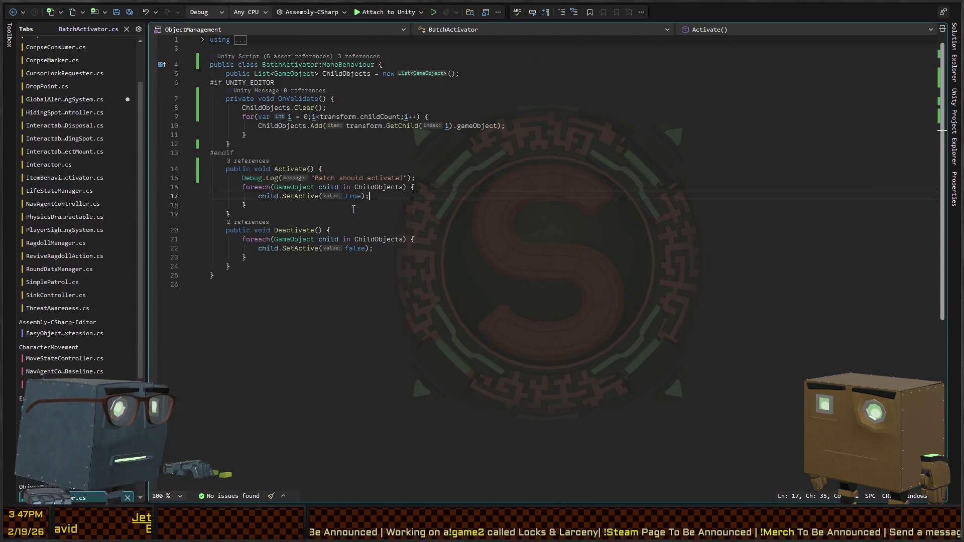
Step: Add Debug.Log("Batch should deactivate!"); inside BatchActivator's Deactivate method and return to Unity
click(408, 229)
key(Return)
text(Deb)
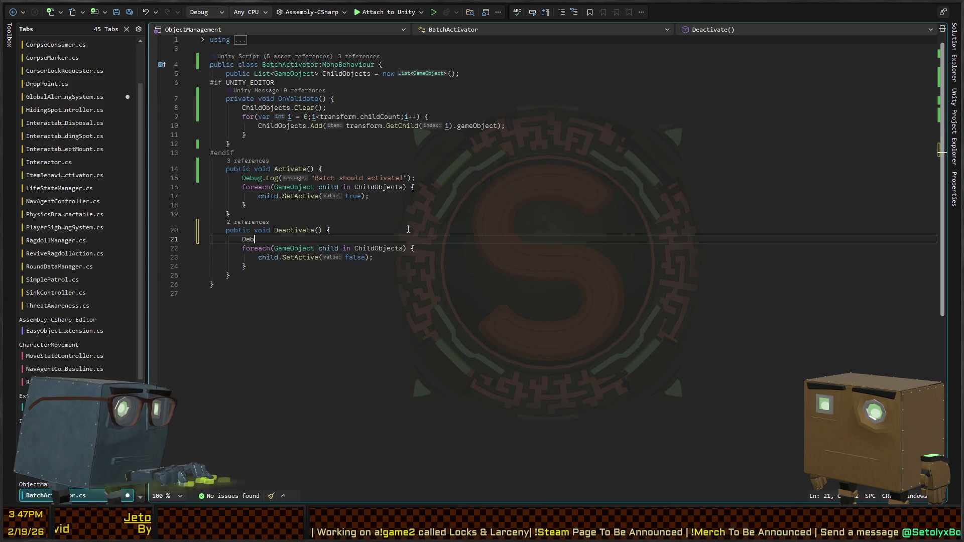
text(ug.Log("Bat)
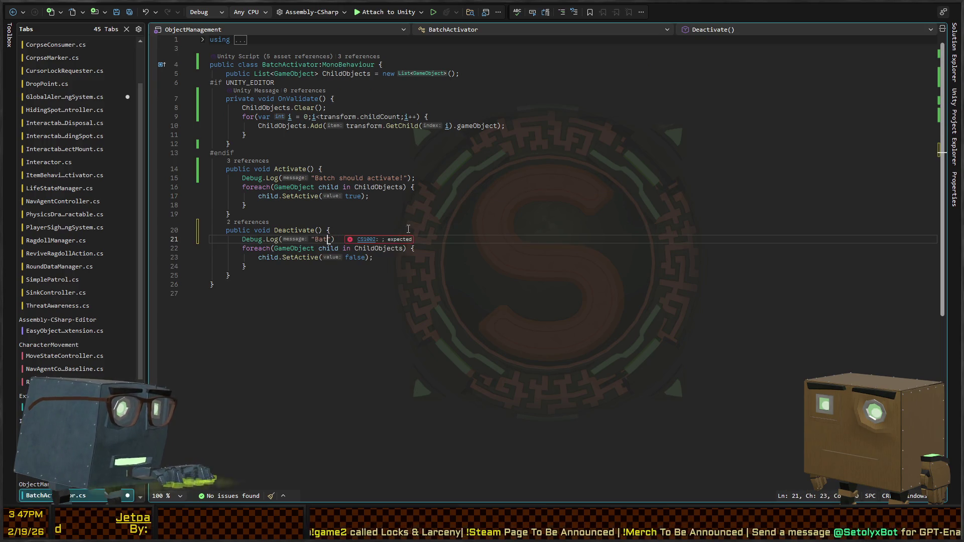
text(ch should deactiva)
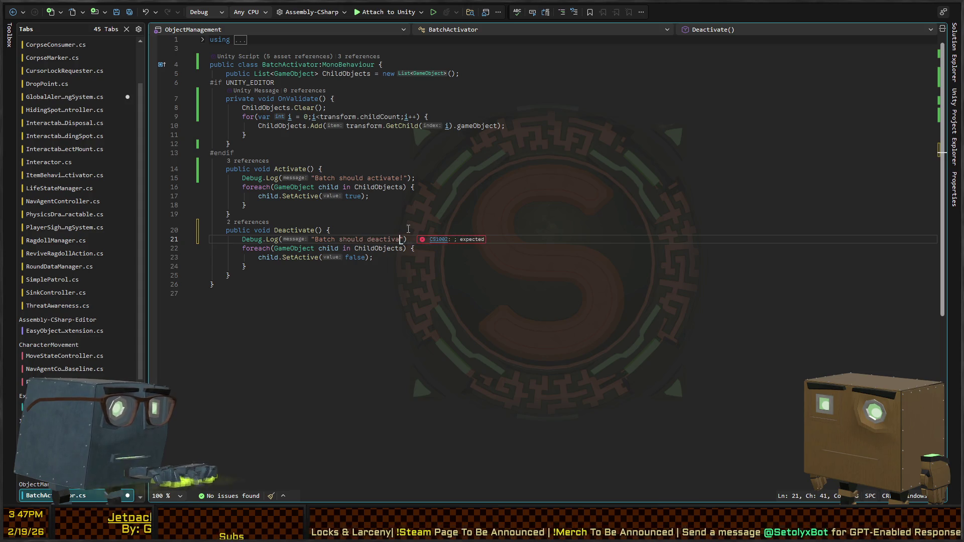
text(te!");)
key(alt+Tab)
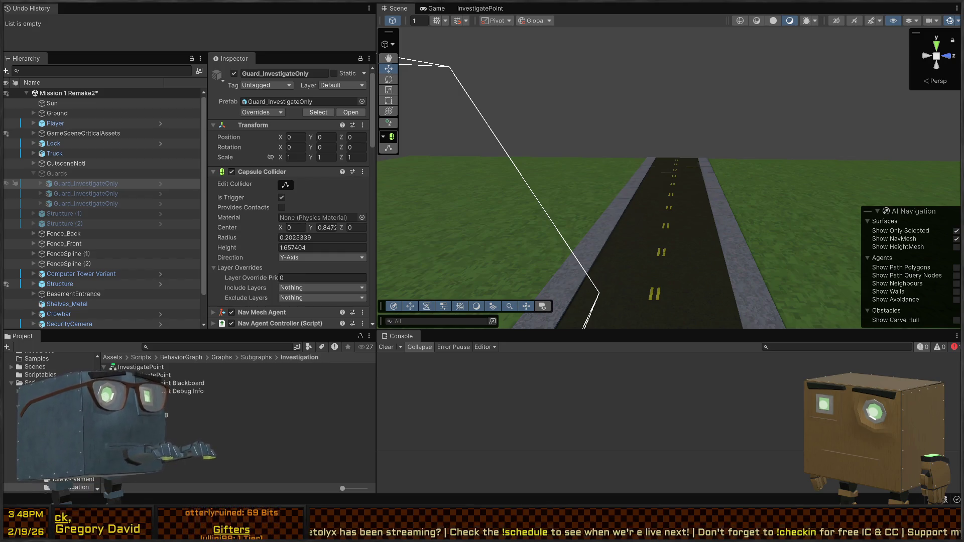
Step: Fly the Scene view down the road toward the cameras and the house
mouse_move(612, 85)
mouse_down()
mouse_move(648, 100)
mouse_move(667, 144)
mouse_move(504, 157)
mouse_move(459, 57)
mouse_up()
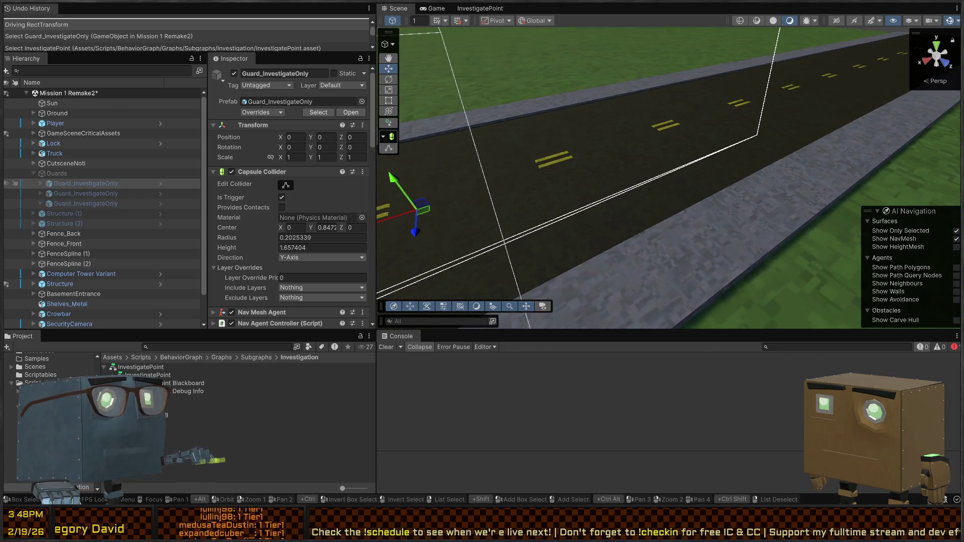
mouse_move(685, 103)
mouse_down()
mouse_move(602, 131)
mouse_move(477, 150)
mouse_up()
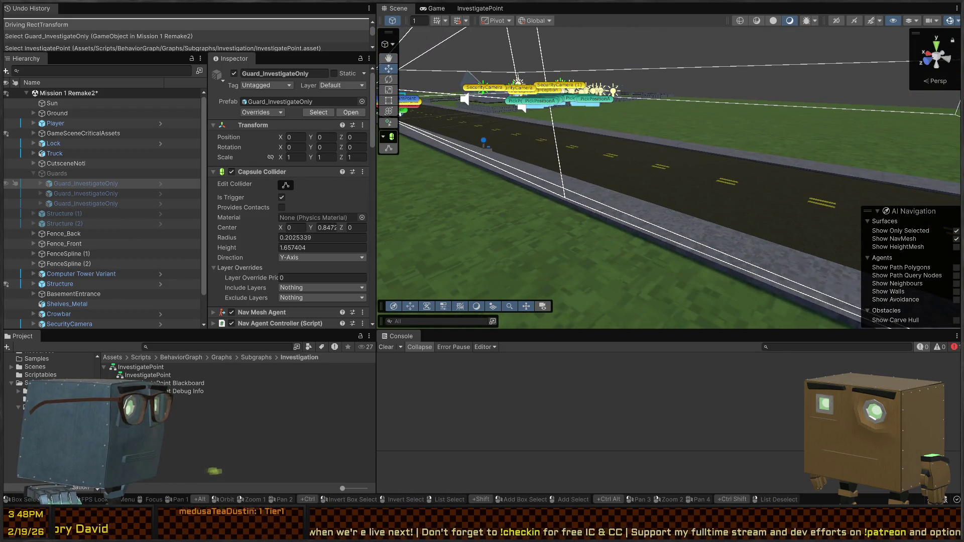
mouse_move(578, 151)
mouse_down()
mouse_move(591, 163)
mouse_move(790, 164)
mouse_up()
Step: Play the level, walk the player into the security camera's view, then stop playing
key(ctrl+p)
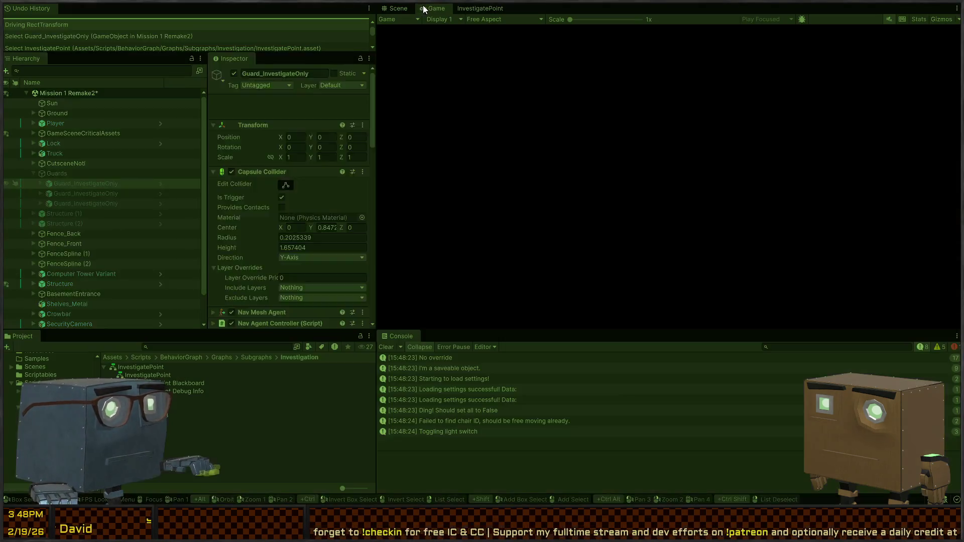
key(w)
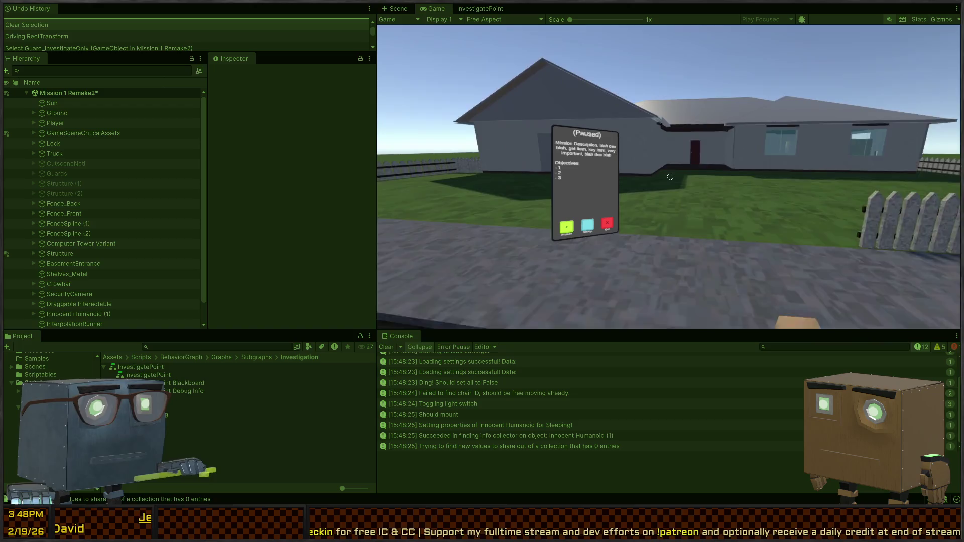
key(w)
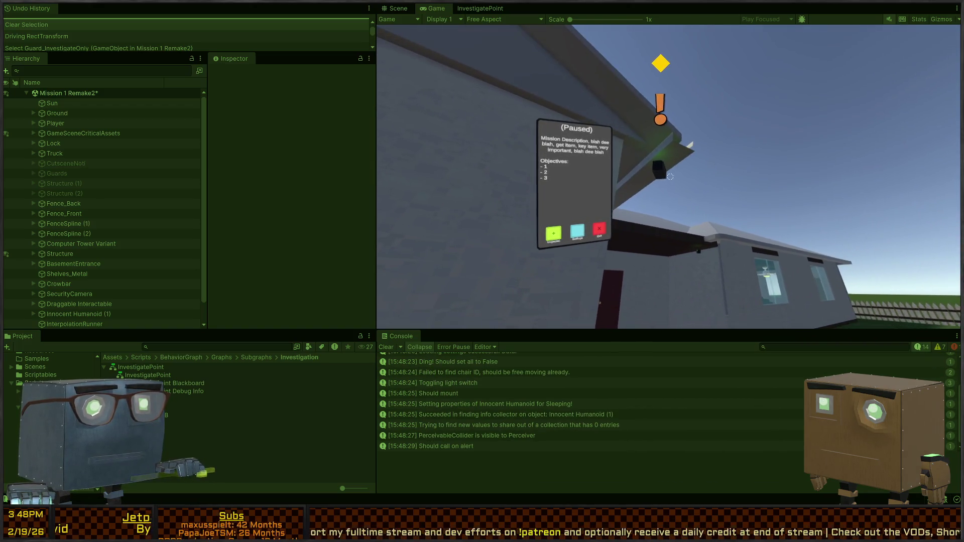
key(s)
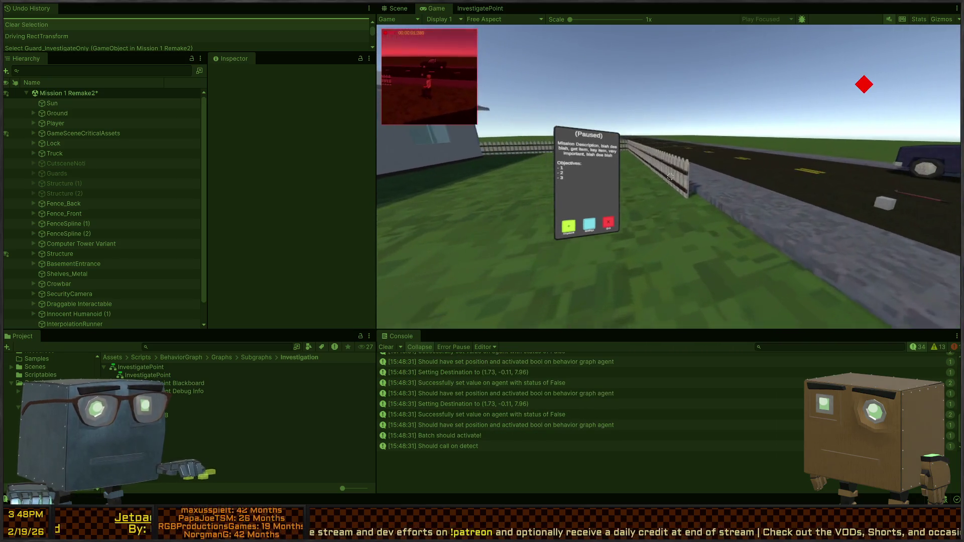
key(ctrl+p)
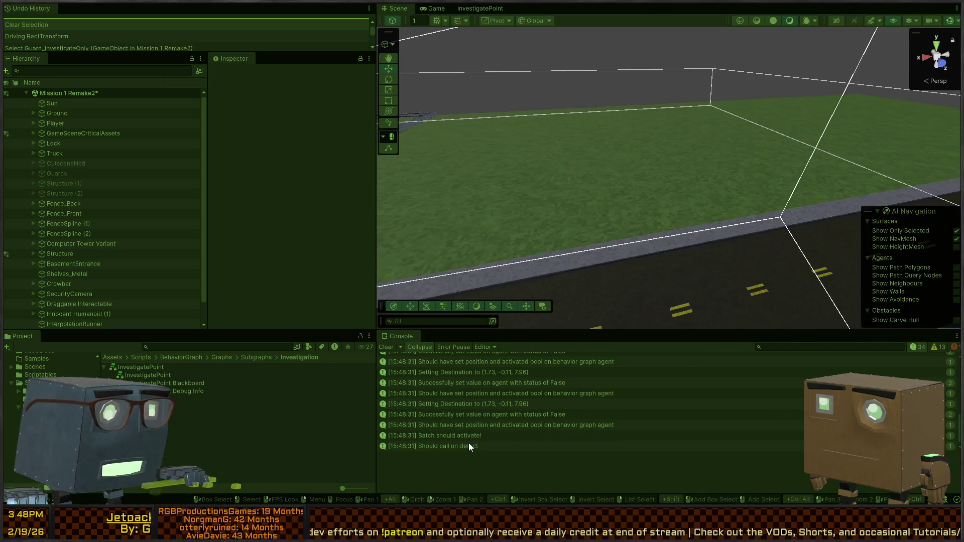
Step: Filter the Console for 'batch' and show where the batch-activate message came from
click(804, 346)
text(batch)
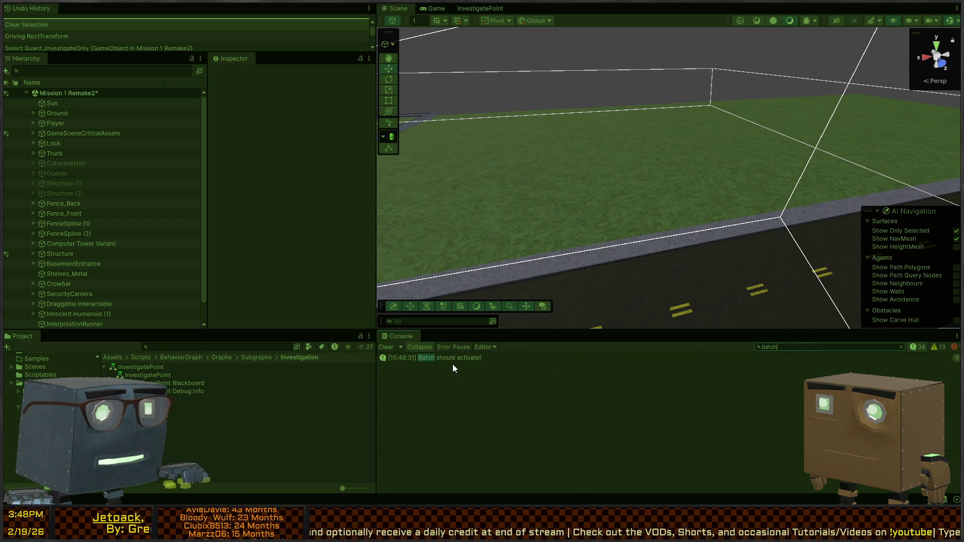
click(465, 357)
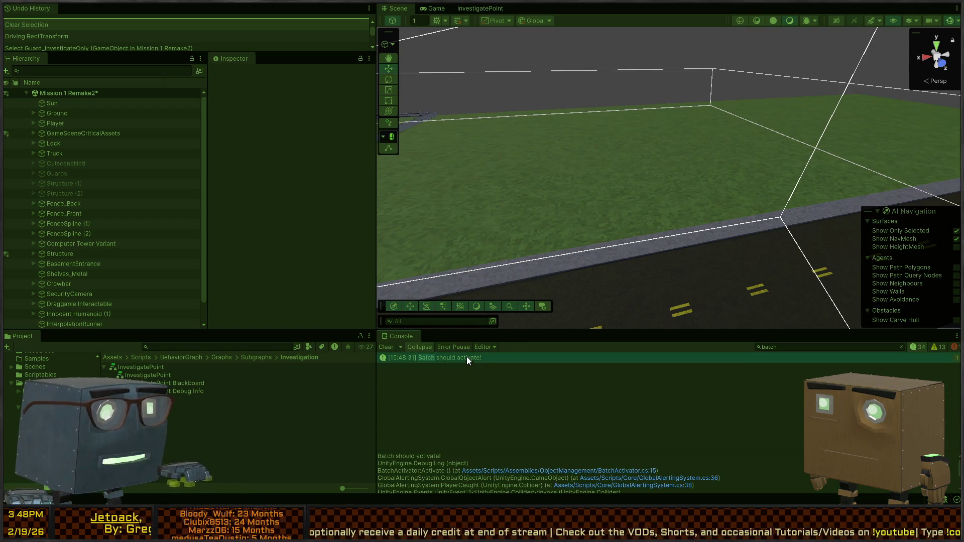
Step: Frame the Guards object in the scene and set it active
click(68, 175)
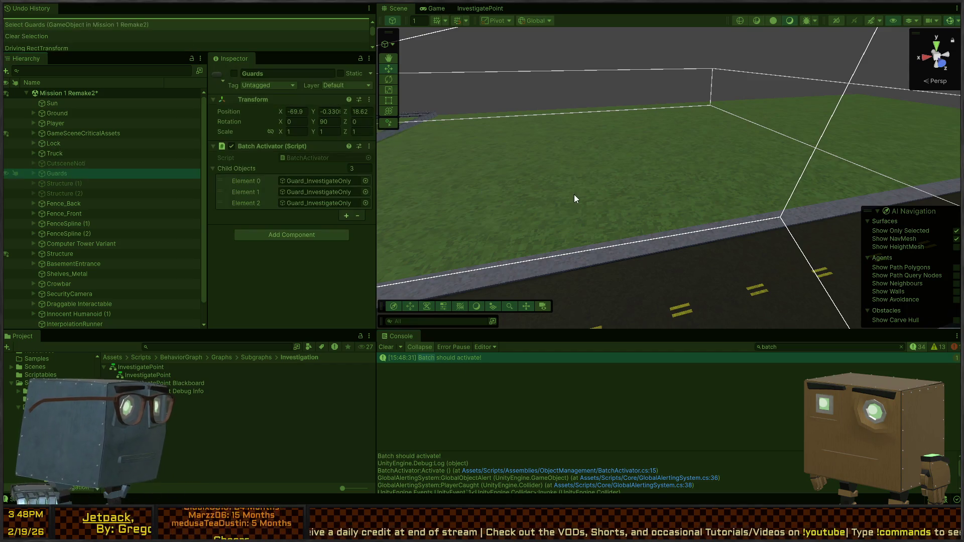
key(f)
key(w)
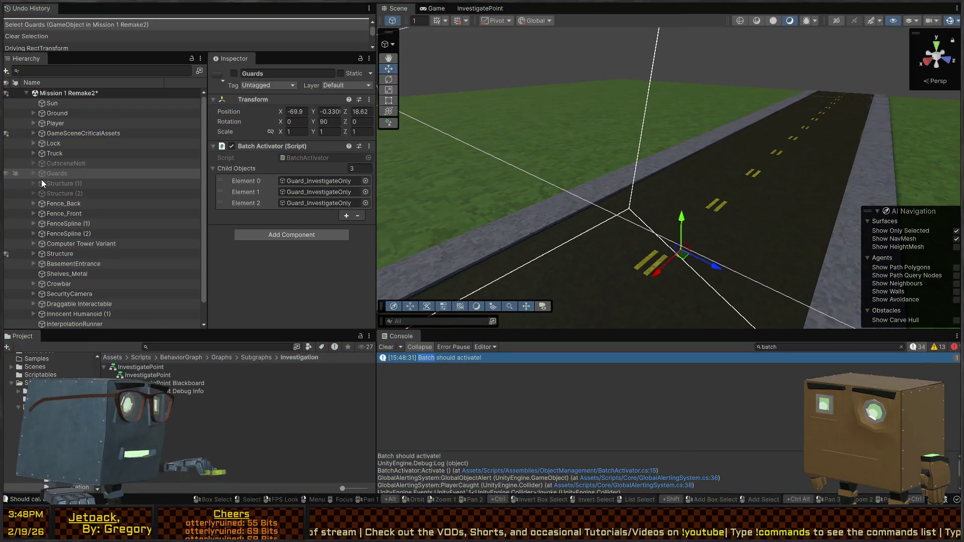
click(55, 175)
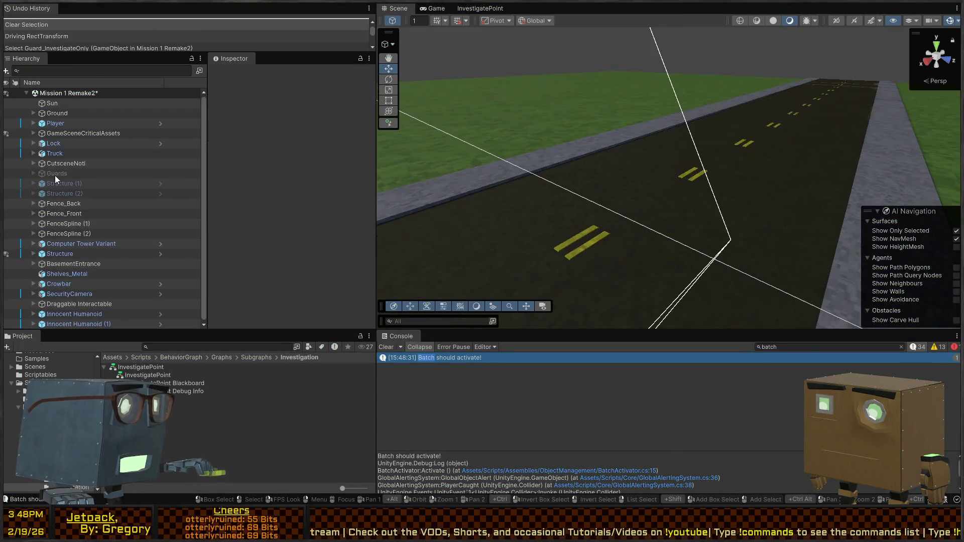
key(alt+shift+a)
Step: Deactivate the three Guard_InvestigateOnly children, then start a new playtest
click(33, 173)
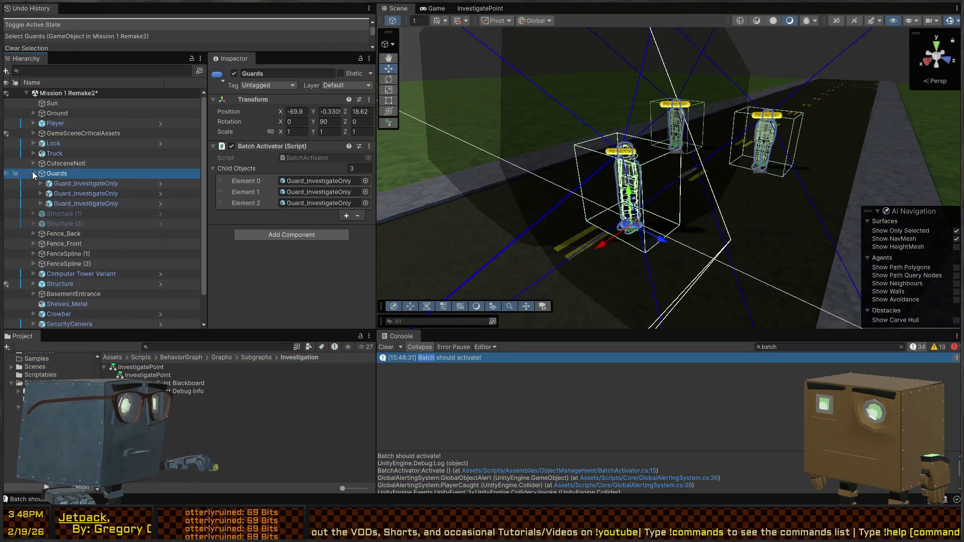
click(75, 183)
shift+click(73, 203)
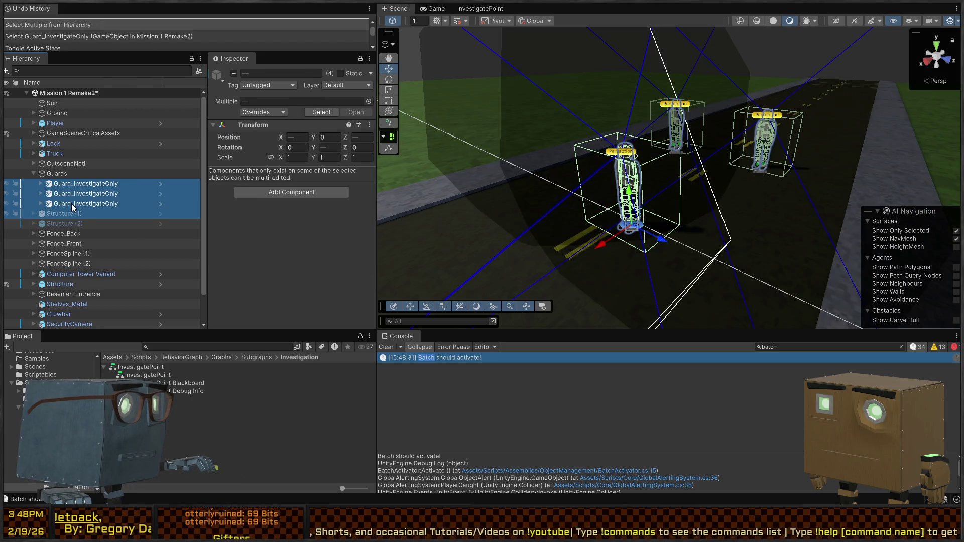
shift+click(73, 204)
key(alt+shift+a)
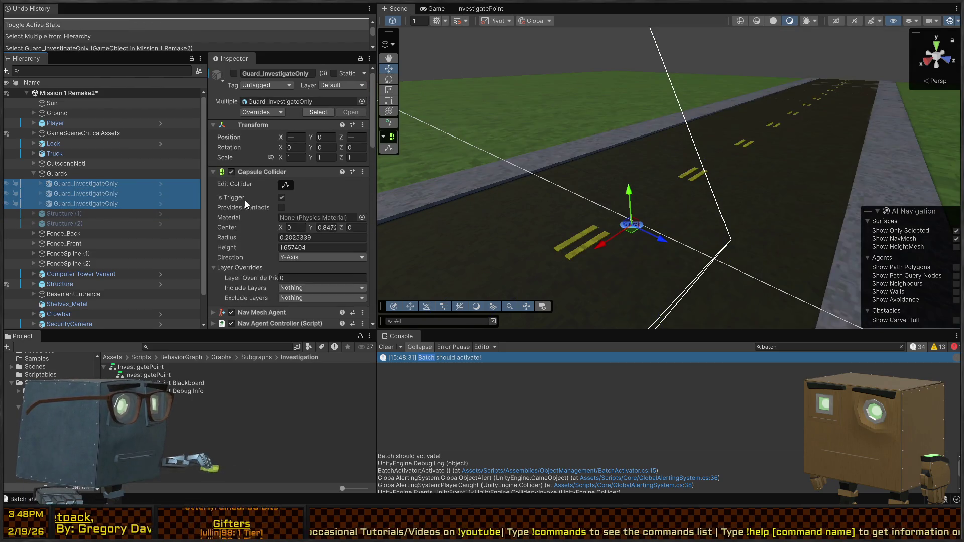
key(ctrl+p)
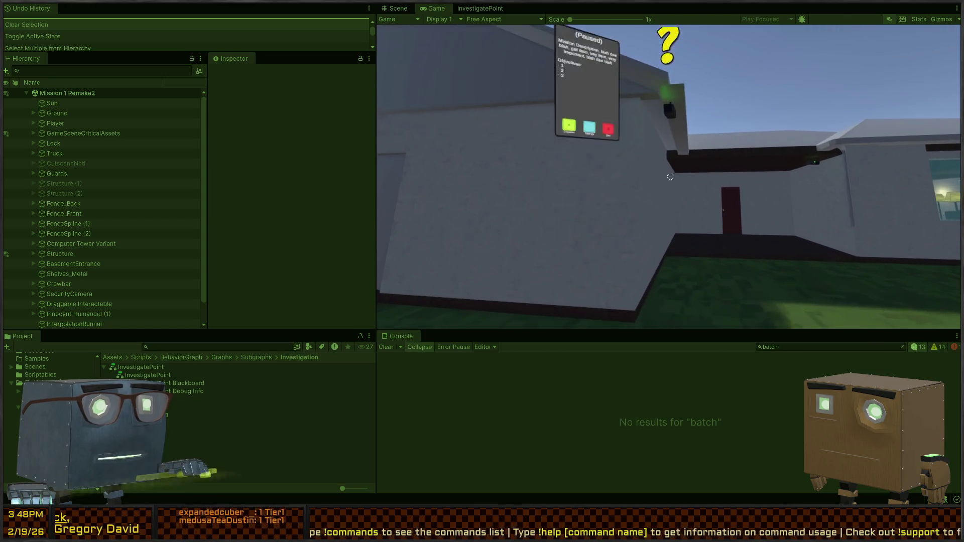
Step: Trigger the camera sighting in Play mode and fly the Scene view toward the guards
key(Escape)
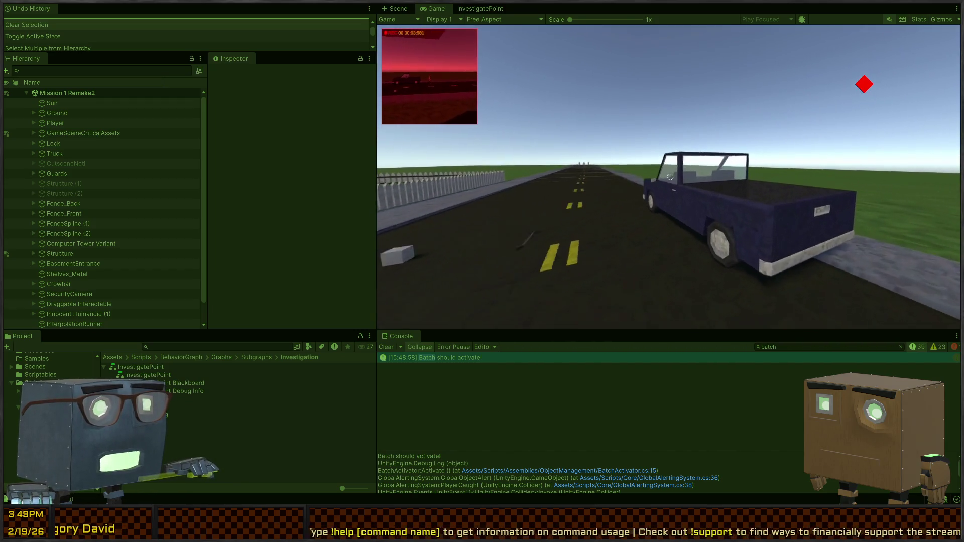
click(399, 8)
click(432, 8)
click(399, 7)
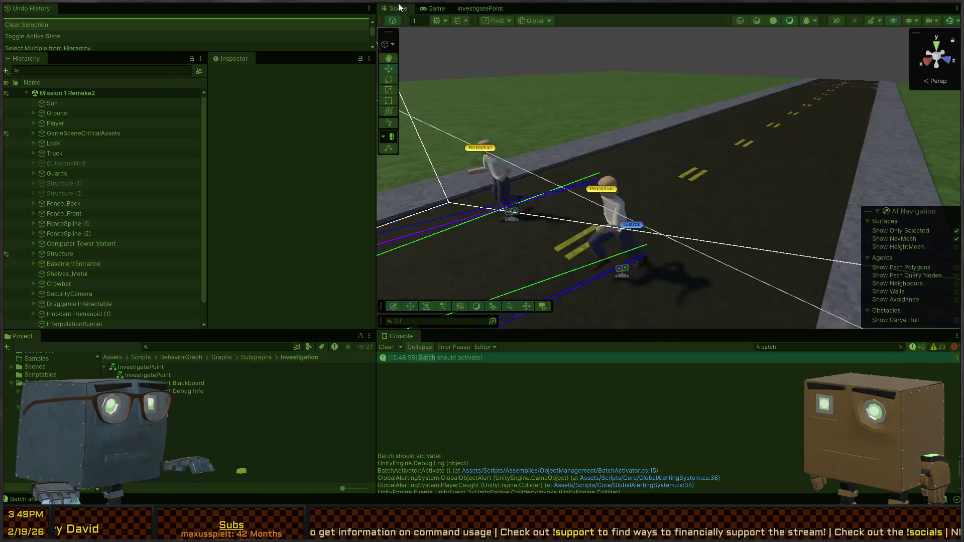
right_click(549, 188)
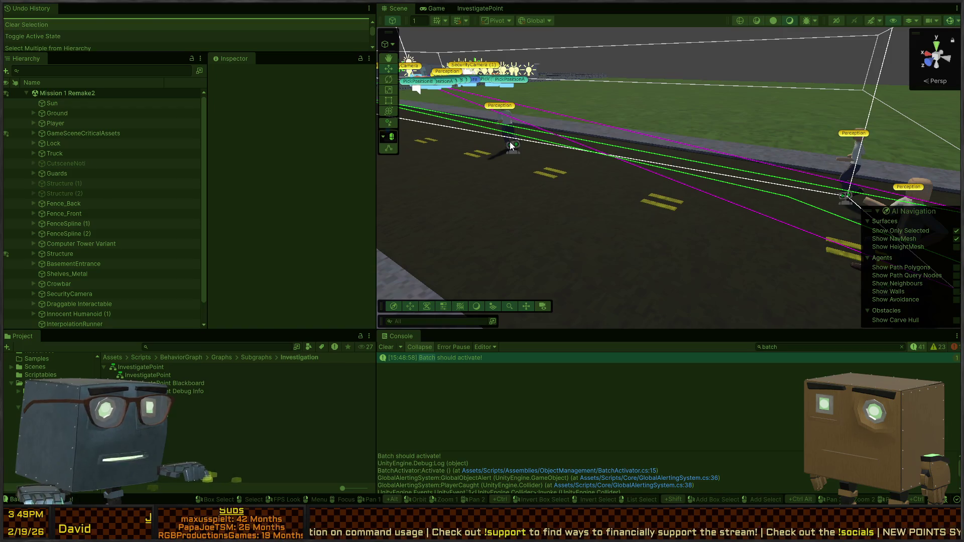
Step: Select a Guard_InvestigateOnly guard, review its Behavior Agent components, then stop playing
click(510, 141)
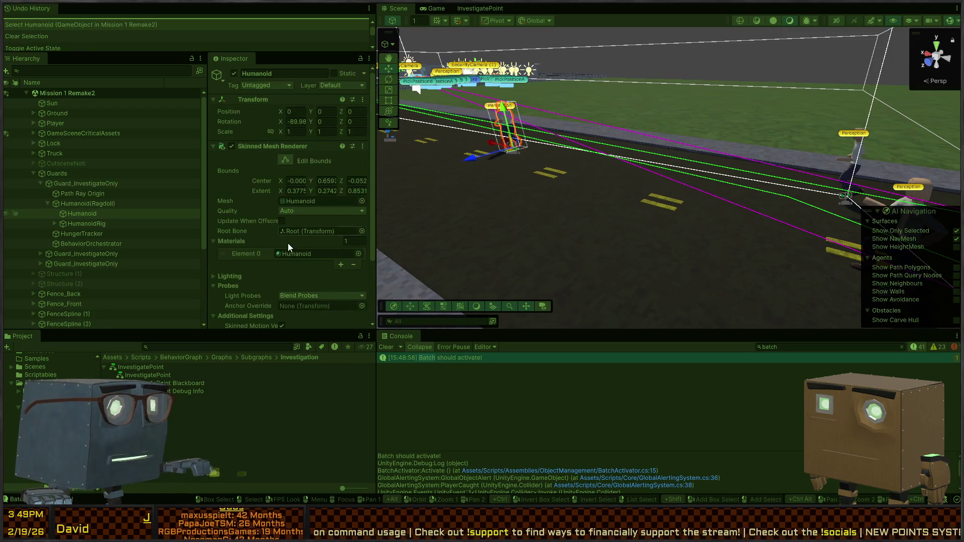
click(85, 205)
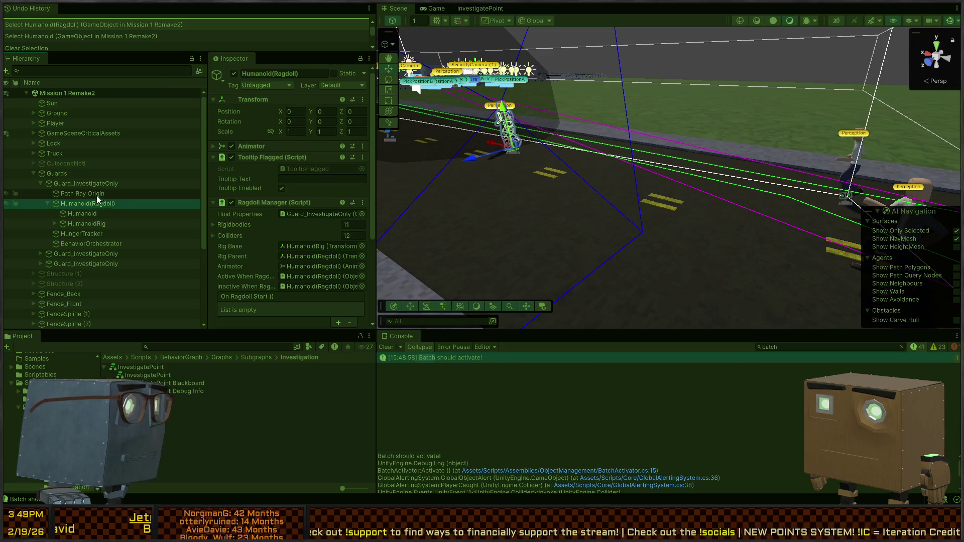
click(85, 184)
scroll(256, 197, down, 5)
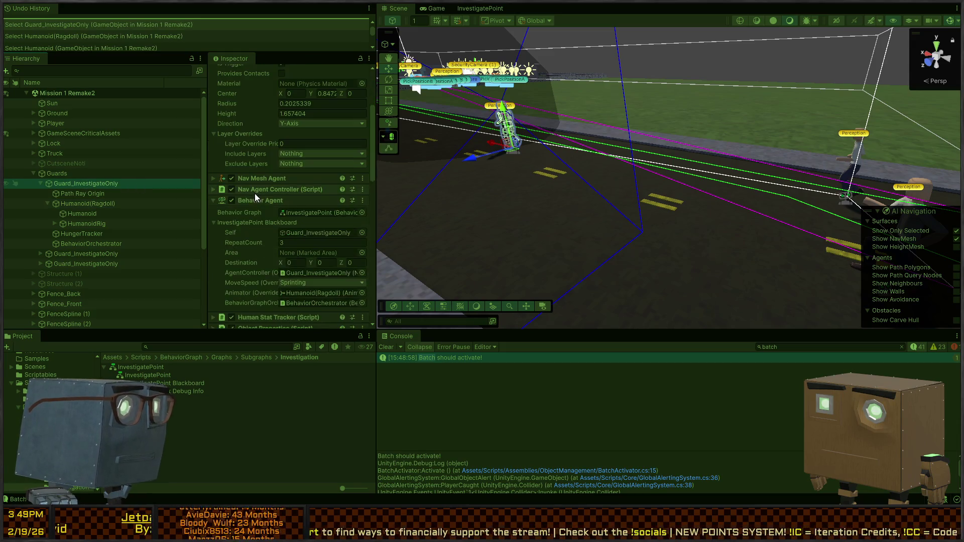
scroll(255, 193, down, 8)
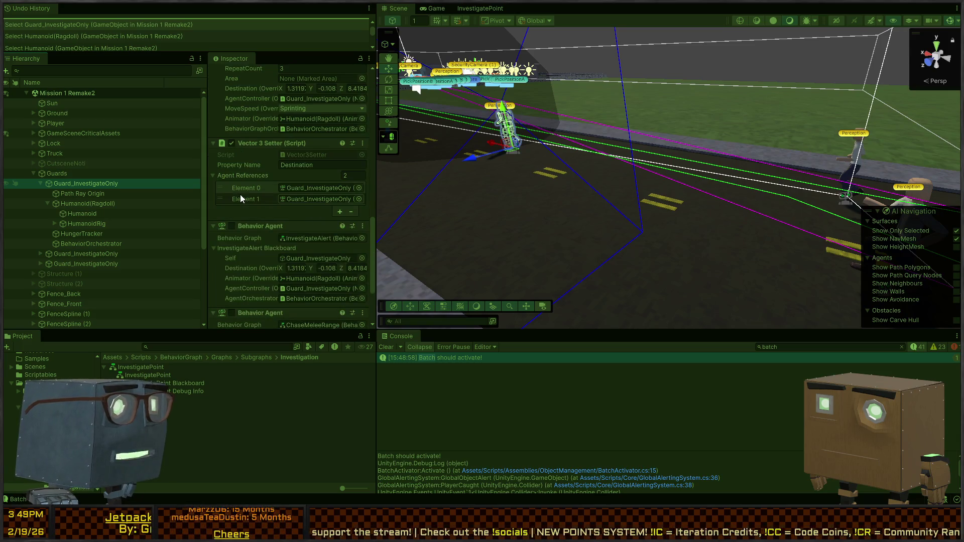
scroll(240, 195, down, 2)
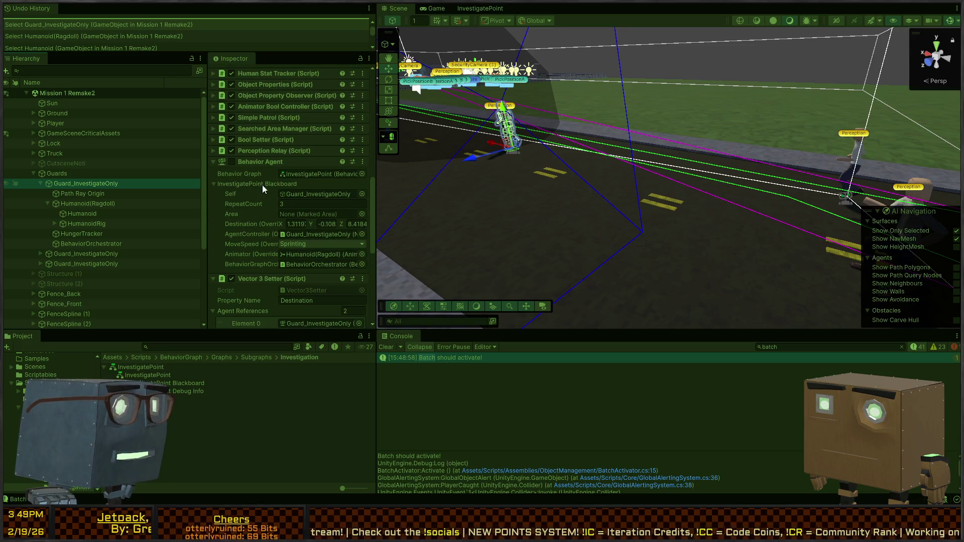
scroll(252, 184, up, 8)
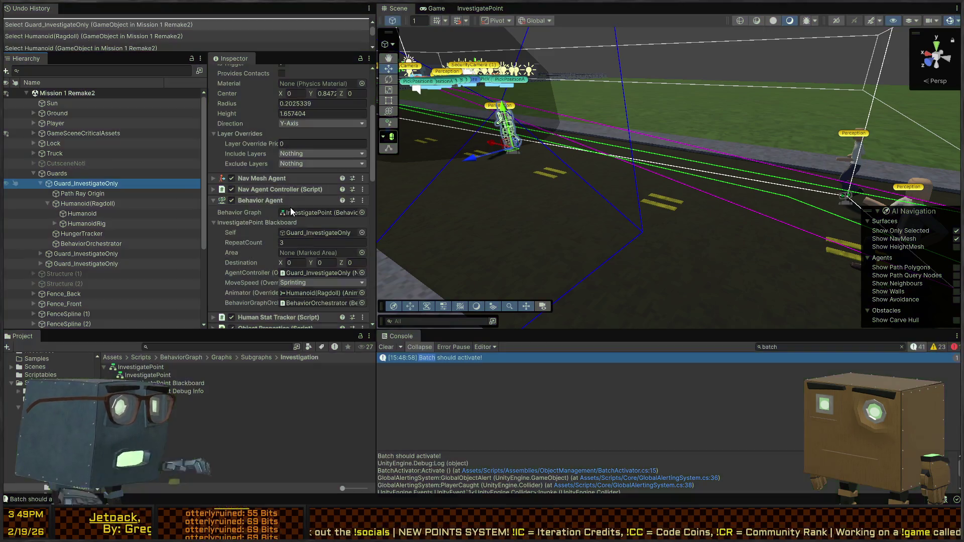
key(ctrl+z)
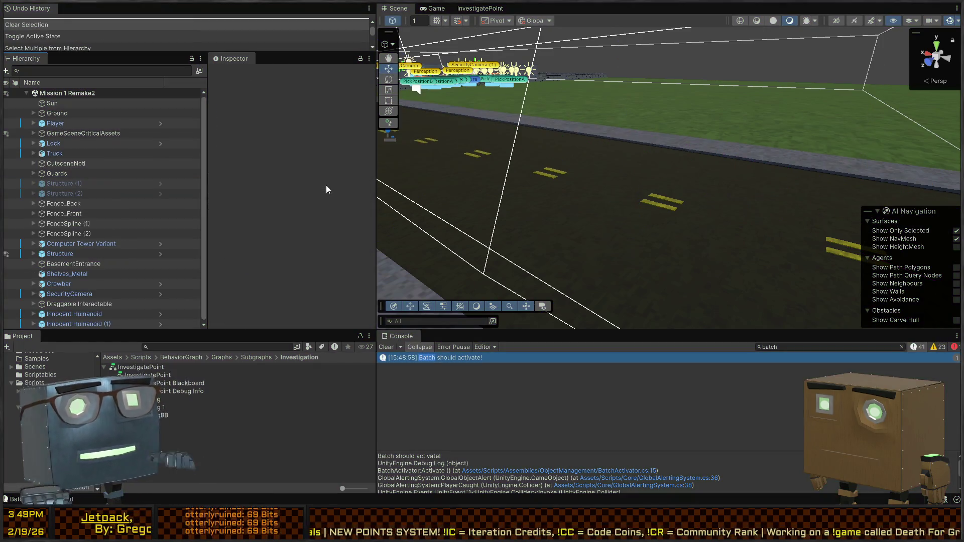